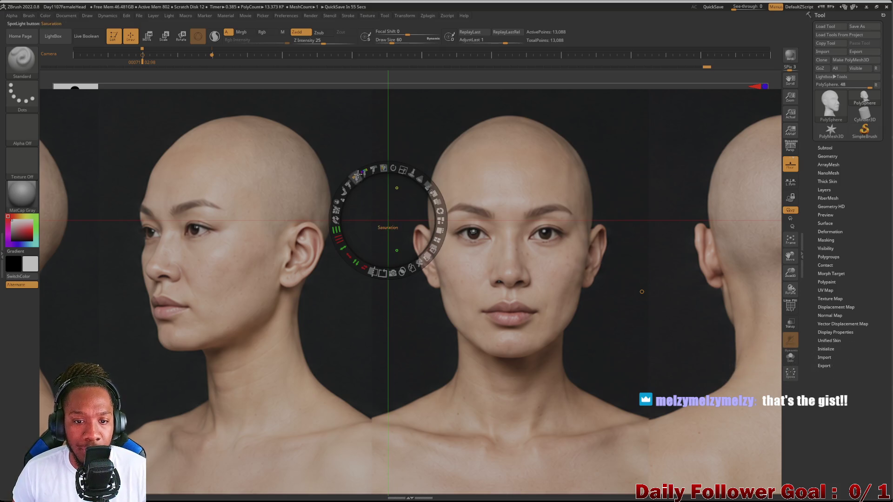
Lower the Spotlight opacity of the reference photos so the grey head mesh shows through.
mouse_move(425, 188)
mouse_move(383, 168)
mouse_down()
mouse_move(358, 200)
mouse_move(360, 219)
mouse_move(395, 201)
mouse_move(415, 230)
mouse_up()
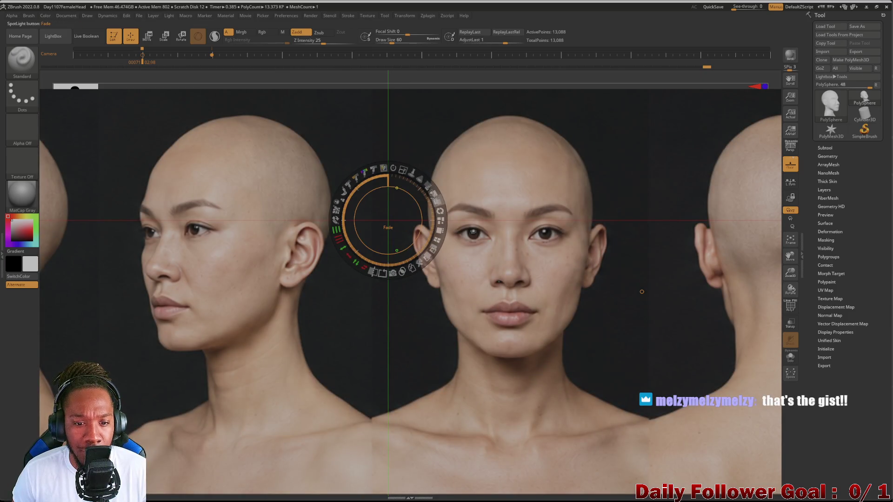
drag(437, 203, 429, 188)
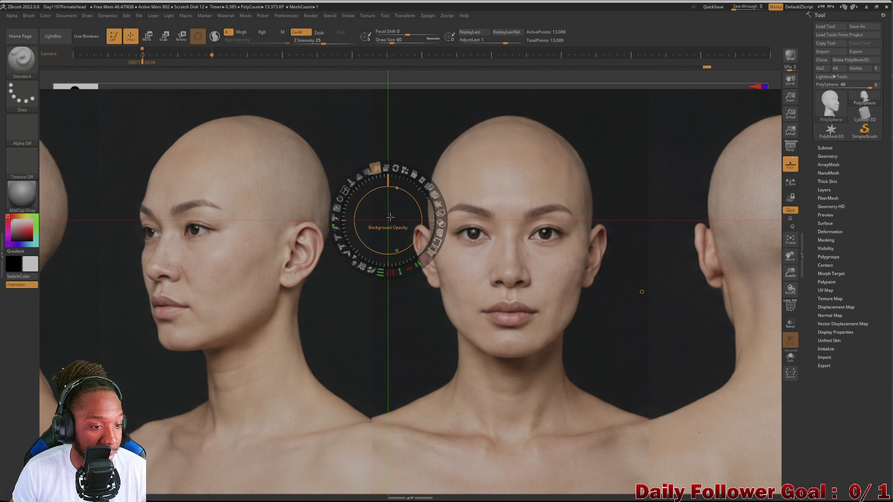
mouse_move(419, 180)
mouse_down()
mouse_move(425, 186)
mouse_move(377, 188)
mouse_up()
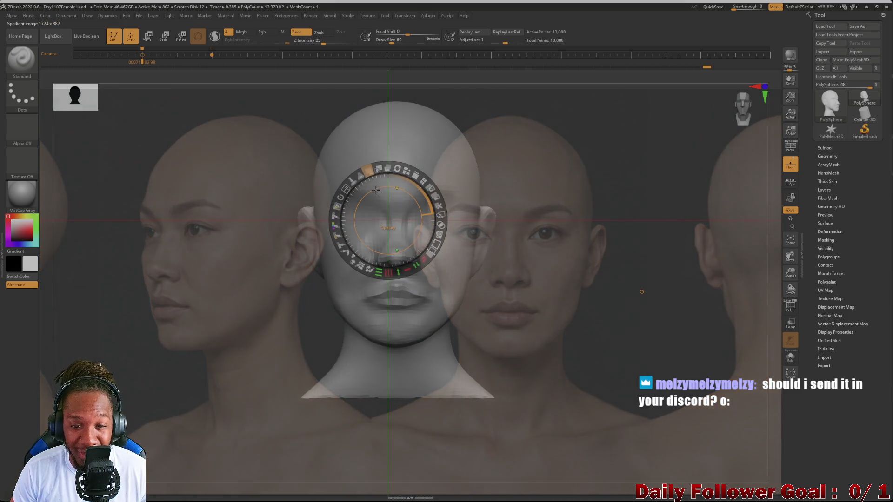
Enlarge the reference photos, raise their opacity slightly and shift them left and down.
drag(403, 179, 412, 175)
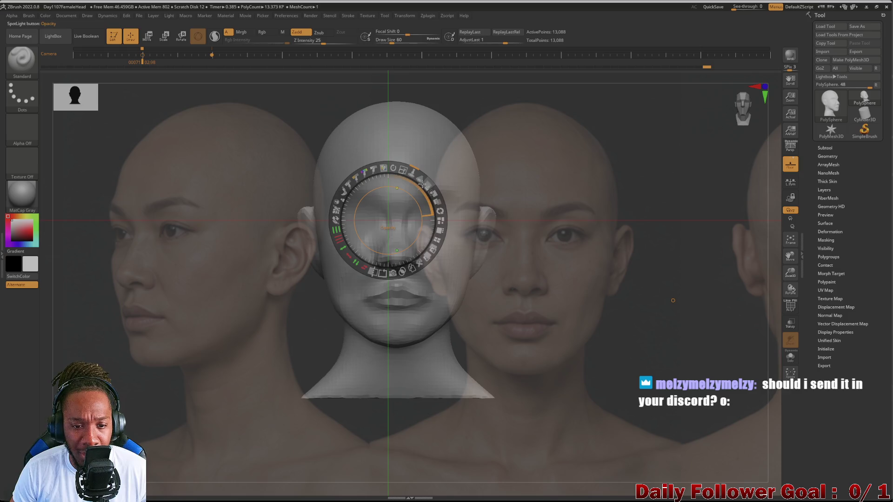
drag(422, 184, 431, 208)
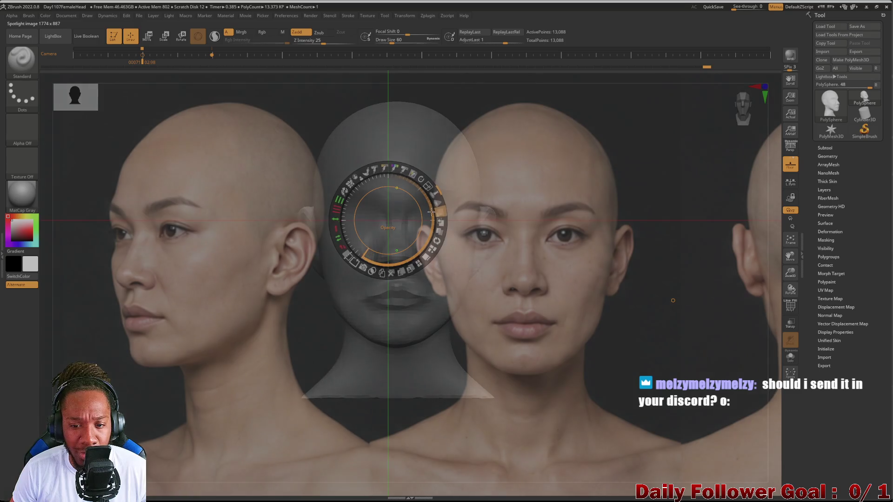
mouse_move(312, 320)
mouse_down()
mouse_move(292, 351)
mouse_move(340, 307)
mouse_move(308, 299)
mouse_move(335, 307)
mouse_up()
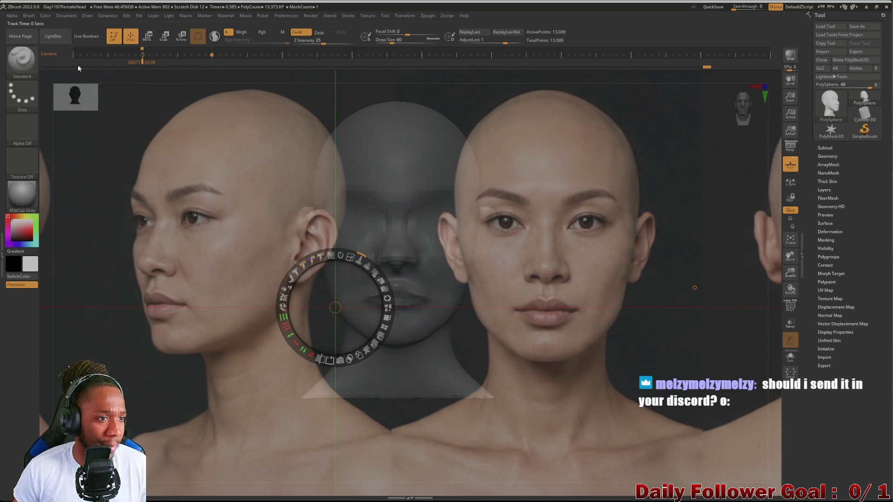
Exit Spotlight and turn the head mesh around, ending back at a front view.
key(z)
mouse_move(346, 309)
mouse_down()
mouse_move(318, 301)
mouse_move(308, 372)
mouse_move(150, 338)
mouse_move(233, 278)
mouse_up()
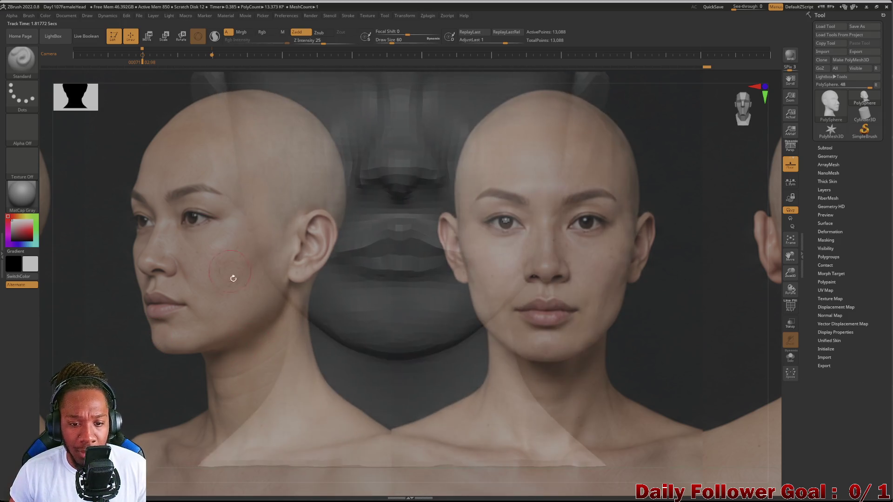
mouse_move(231, 342)
mouse_down()
mouse_move(189, 371)
mouse_move(251, 367)
mouse_up()
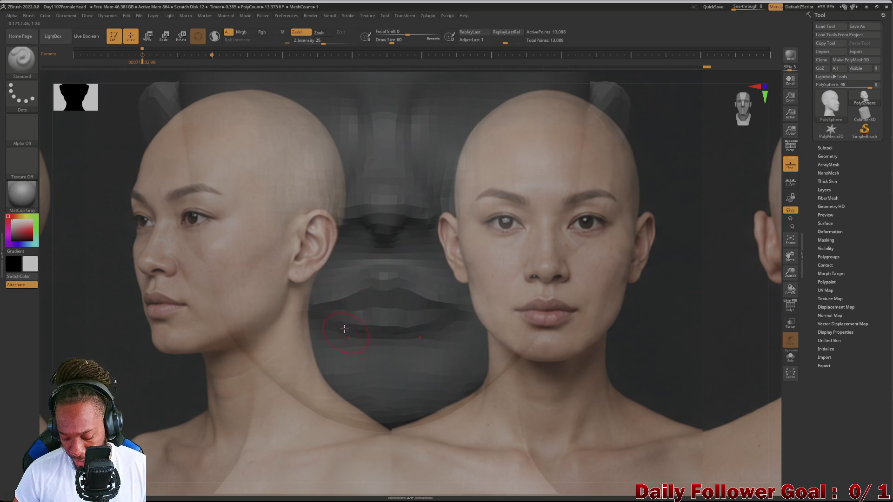
drag(142, 356, 258, 358)
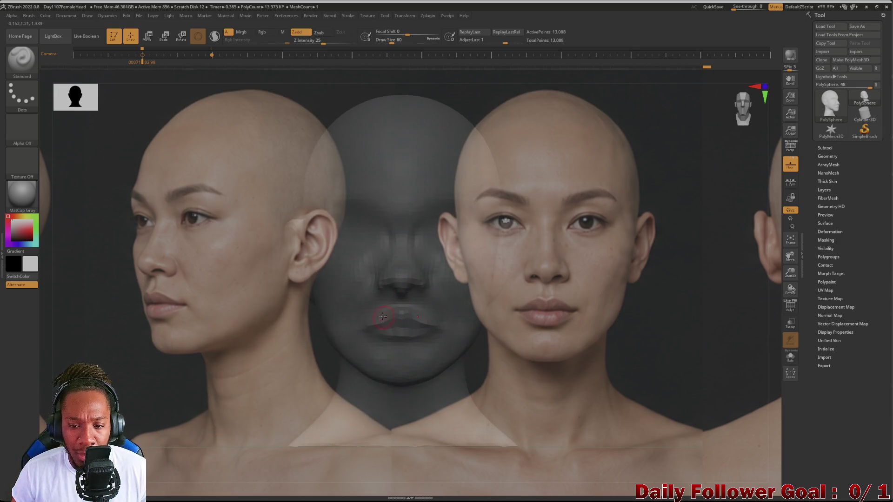
Raise the brush draw size to 144 and turn the head toward a side profile.
key(bracketright)
key(bracketright)
key(bracketright)
key(bracketright)
key(bracketright)
key(bracketright)
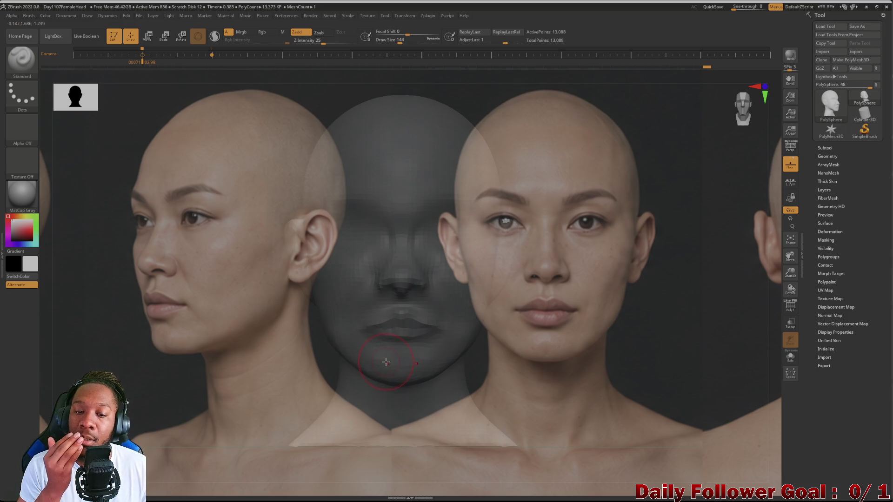
mouse_move(400, 332)
right_down()
mouse_move(299, 359)
mouse_move(326, 359)
mouse_move(309, 359)
right_up()
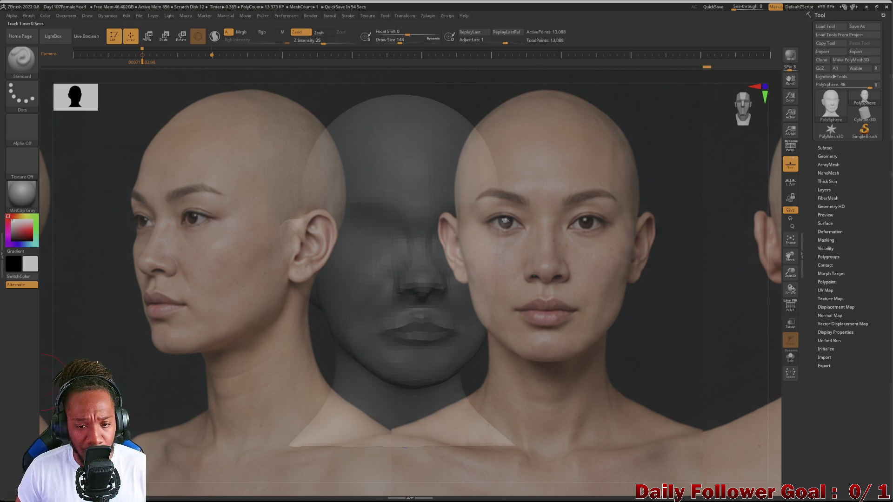
mouse_move(303, 339)
mouse_down()
mouse_move(275, 343)
mouse_move(265, 365)
mouse_move(294, 385)
mouse_move(284, 329)
mouse_move(295, 343)
mouse_move(282, 343)
mouse_up()
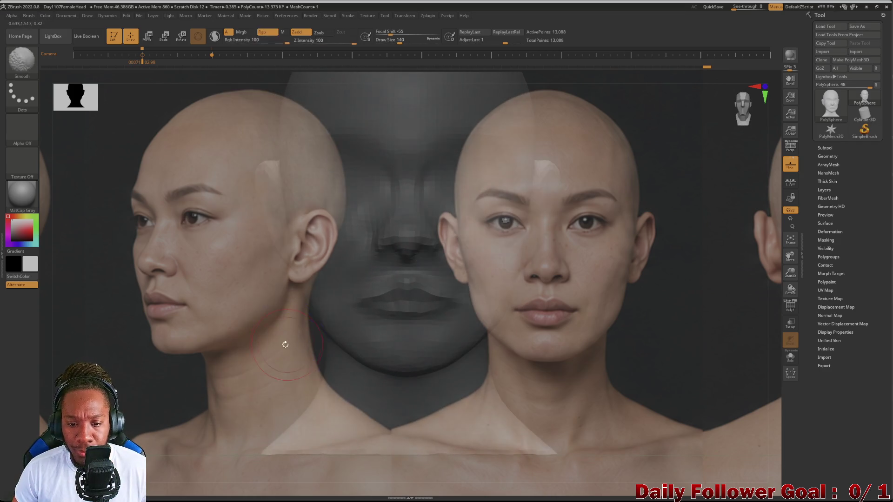
Move and enlarge the head mesh behind the front photo, setting draw size to 104.
mouse_move(283, 384)
alt+mouse_down()
mouse_move(417, 378)
mouse_move(378, 365)
mouse_move(372, 346)
mouse_move(383, 331)
mouse_move(354, 339)
mouse_move(364, 344)
mouse_move(424, 311)
mouse_move(415, 325)
mouse_move(422, 332)
alt+mouse_up()
key([)
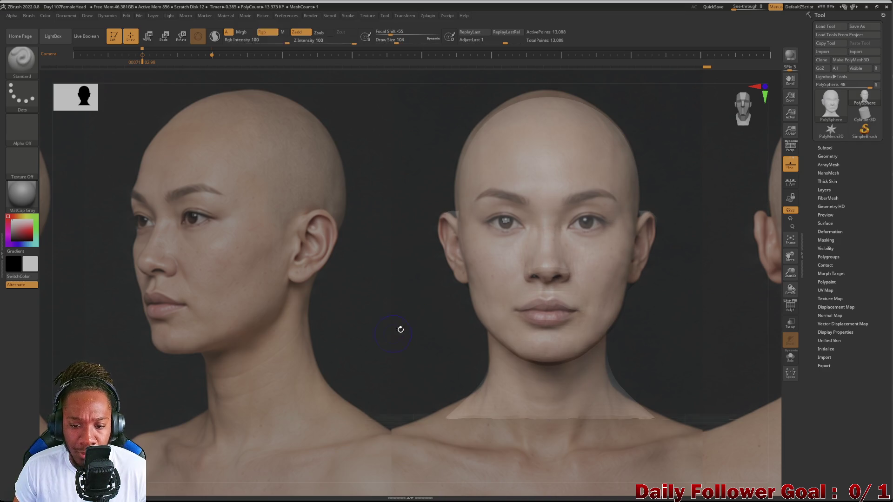
drag(411, 338, 411, 341)
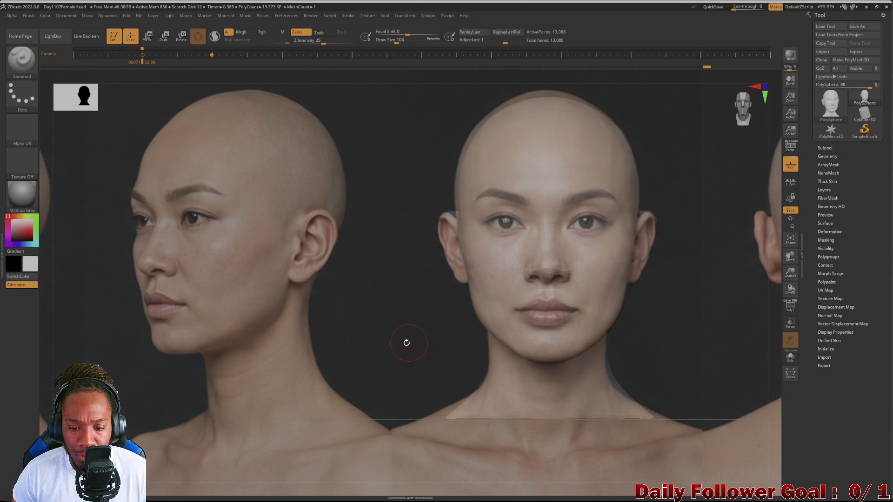
Compare the saved side and front camera views, then reopen Spotlight.
key(Right)
key(Left)
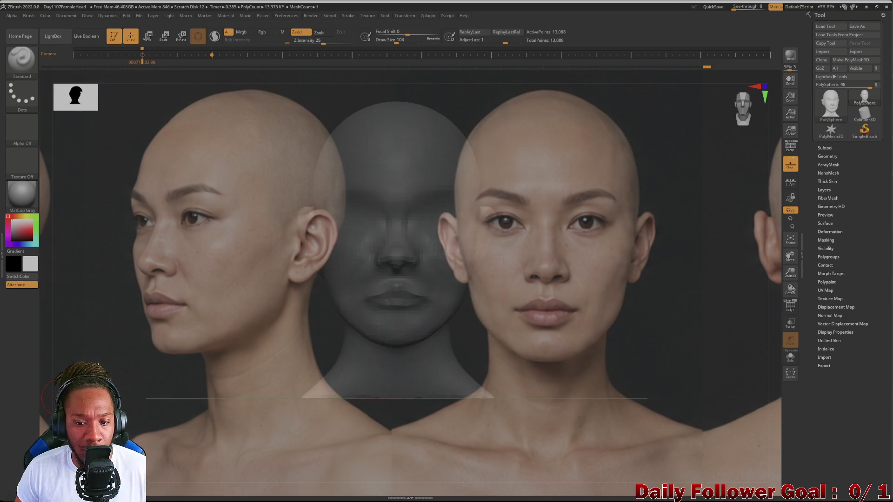
key(space)
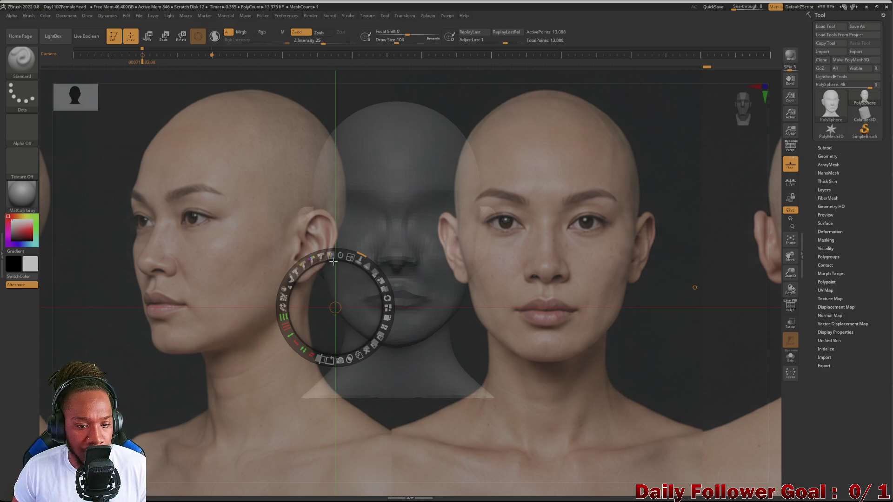
Move and scale the reference photos to fit the head mesh, then lower their opacity.
drag(225, 313, 119, 289)
click(316, 299)
mouse_move(317, 299)
mouse_down()
mouse_move(271, 311)
mouse_move(279, 305)
mouse_up()
drag(295, 255, 328, 257)
mouse_move(282, 300)
mouse_down()
mouse_move(255, 309)
mouse_move(249, 299)
mouse_move(306, 285)
mouse_move(263, 291)
mouse_move(289, 289)
mouse_move(289, 271)
mouse_move(283, 292)
mouse_move(271, 259)
mouse_move(269, 288)
mouse_up()
click(276, 262)
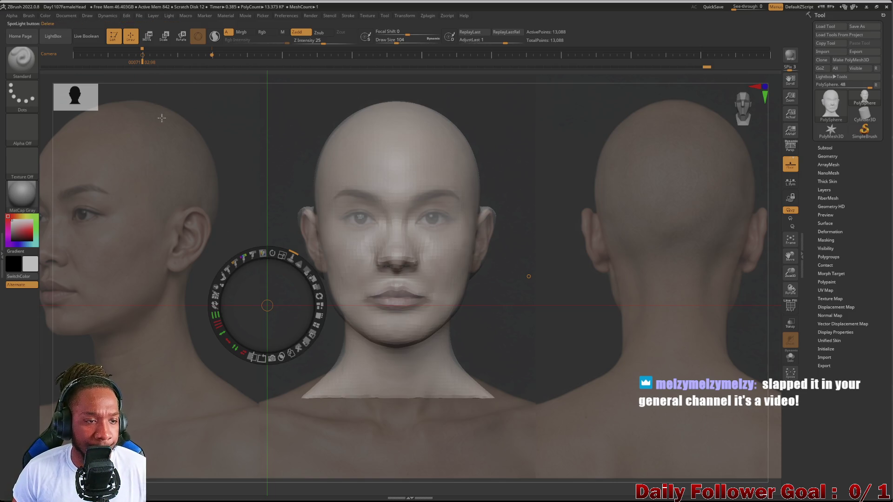
Select the Move Topological brush from the Brush palette.
click(27, 55)
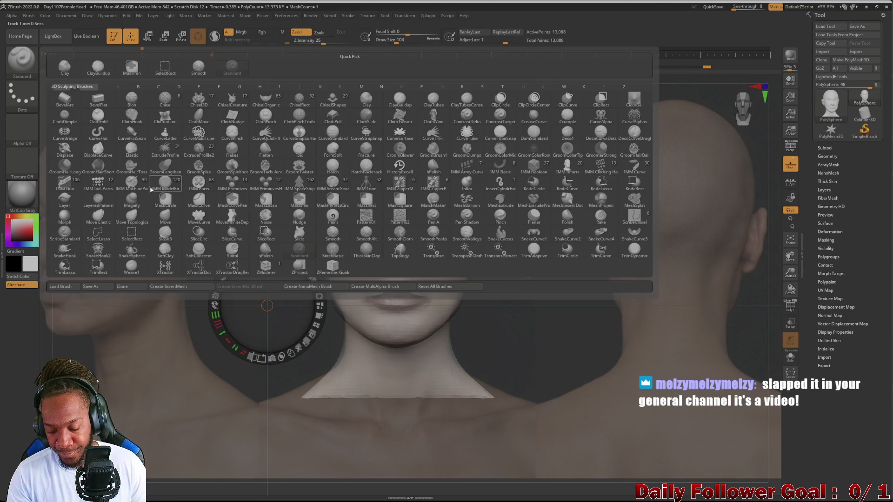
key(m)
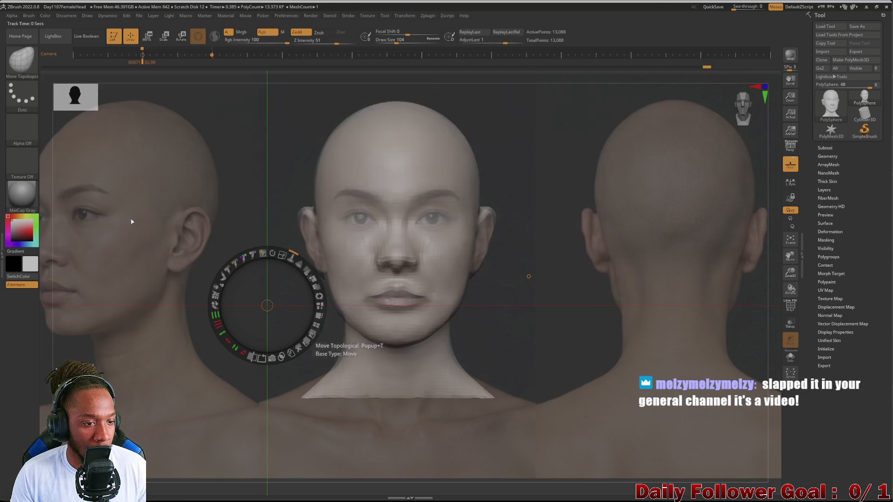
click(139, 221)
Exit Spotlight, grow the brush to 1000, then shrink it back to about 484.
key(z)
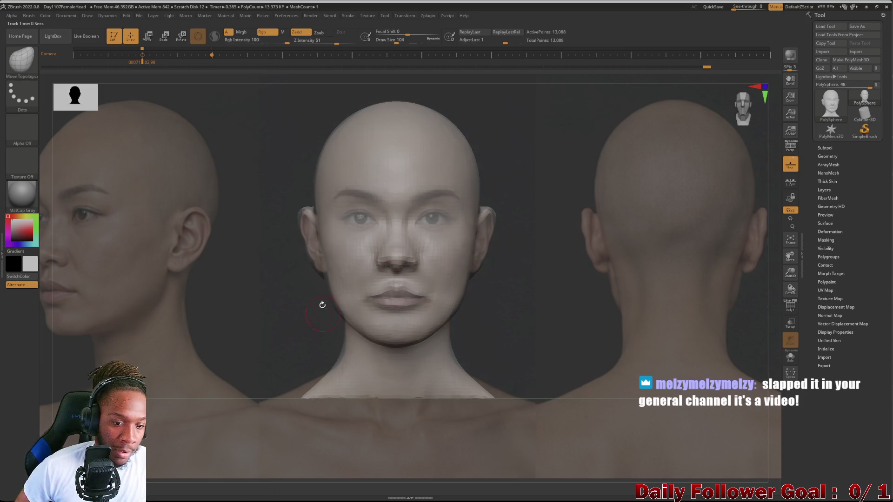
key(bracketright)
key(bracketright)
key(bracketright)
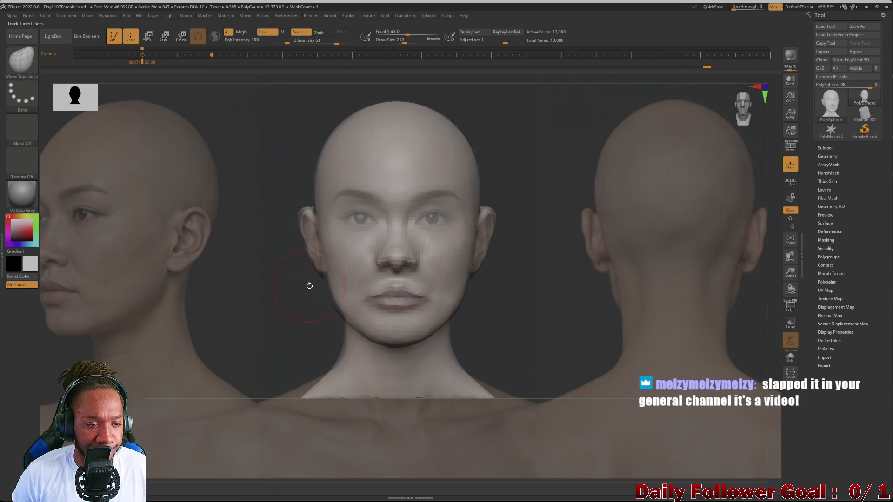
key(bracketright)
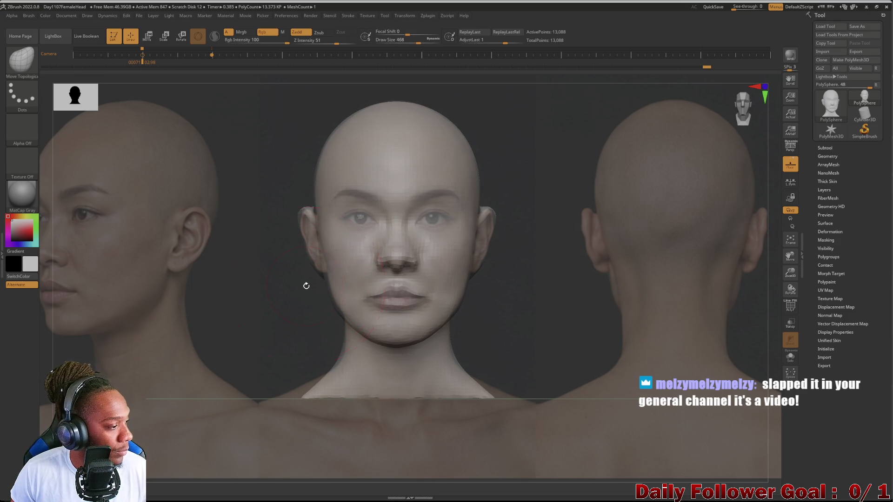
key(bracketright)
key(bracketright)
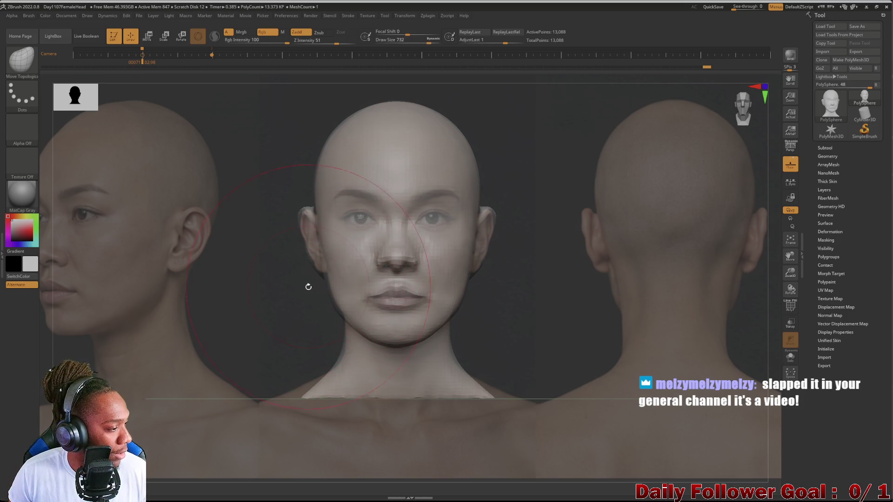
key(bracketright)
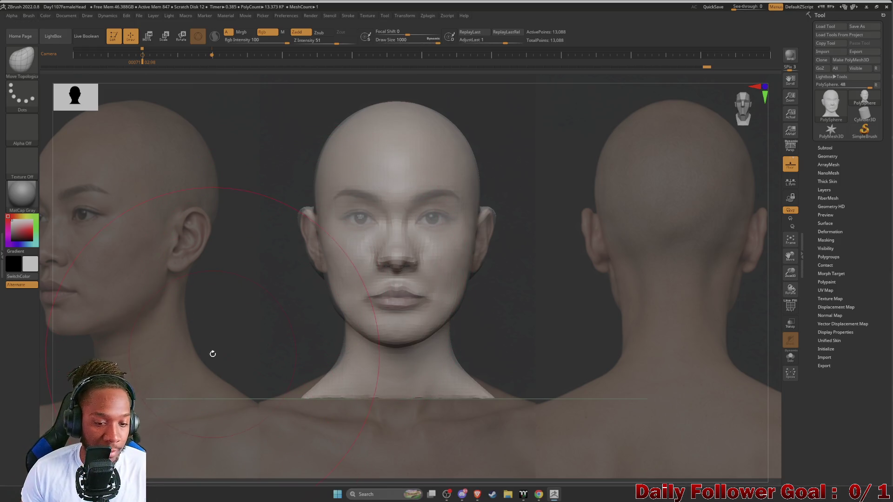
key(bracketleft)
key(bracketleft)
key(bracketleft)
key(bracketleft)
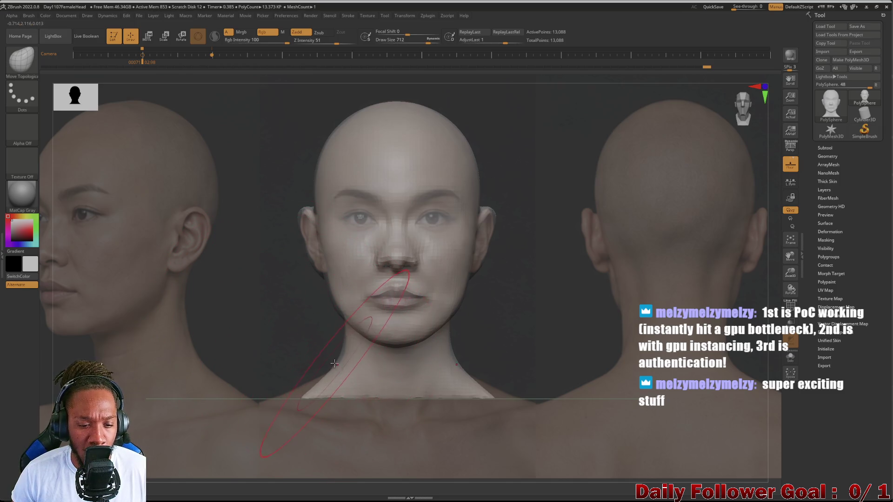
key(bracketleft)
key(bracketleft)
key(bracketleft)
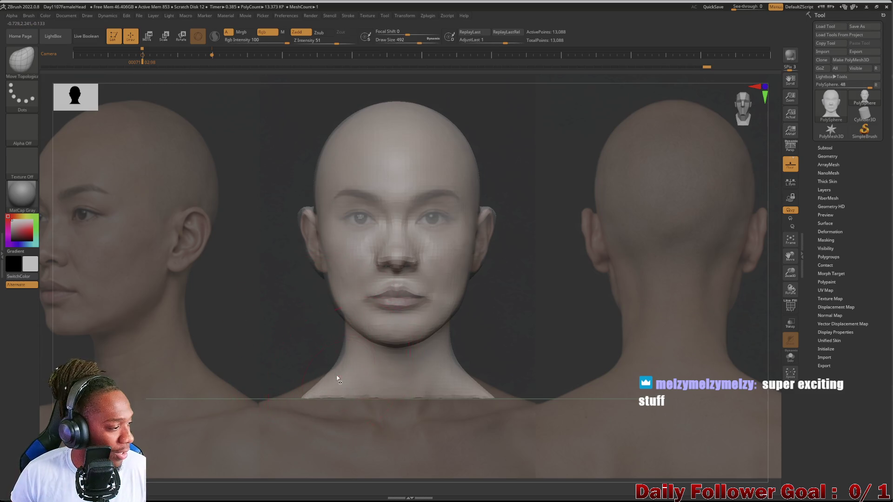
key(bracketleft)
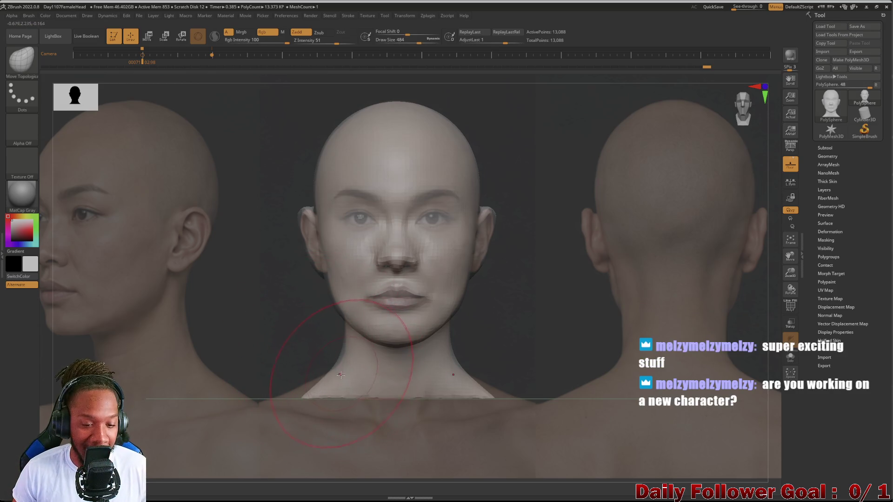
key(bracketleft)
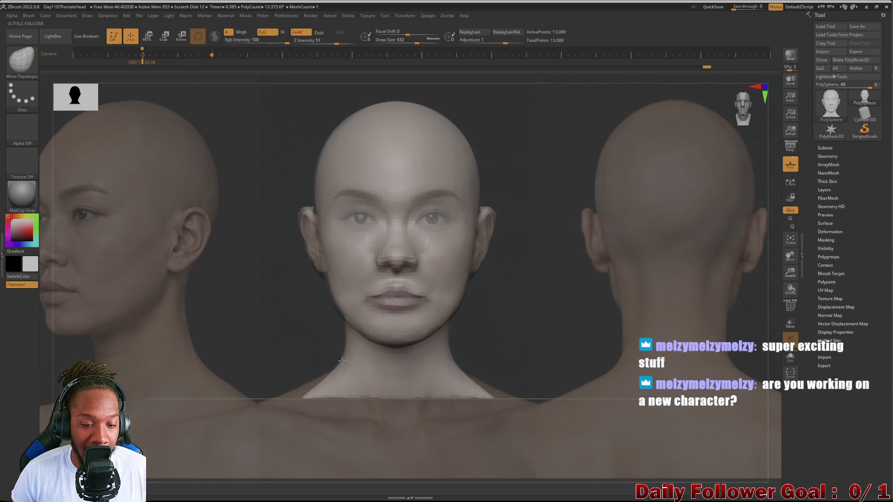
Push the neck base into line with the front photo, stepping the brush down to 104 for lips and nose.
mouse_move(330, 380)
mouse_down()
mouse_move(319, 376)
mouse_move(330, 360)
mouse_move(305, 382)
mouse_move(327, 367)
mouse_up()
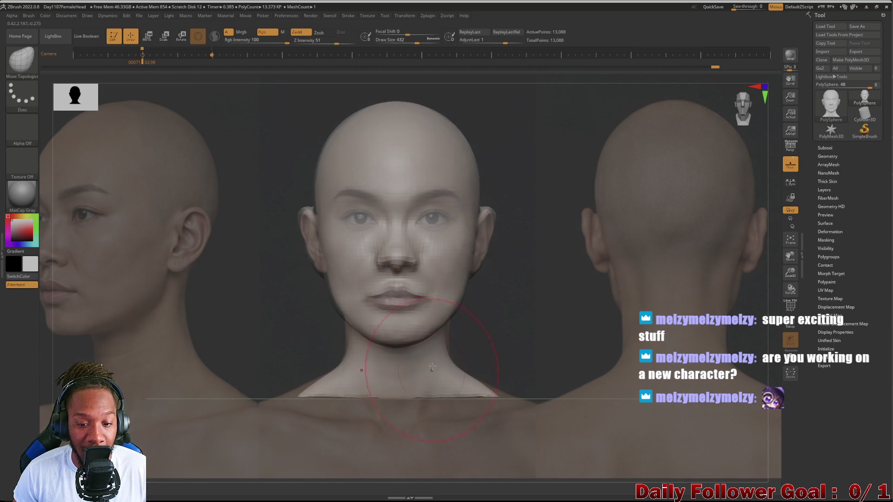
key(bracketright)
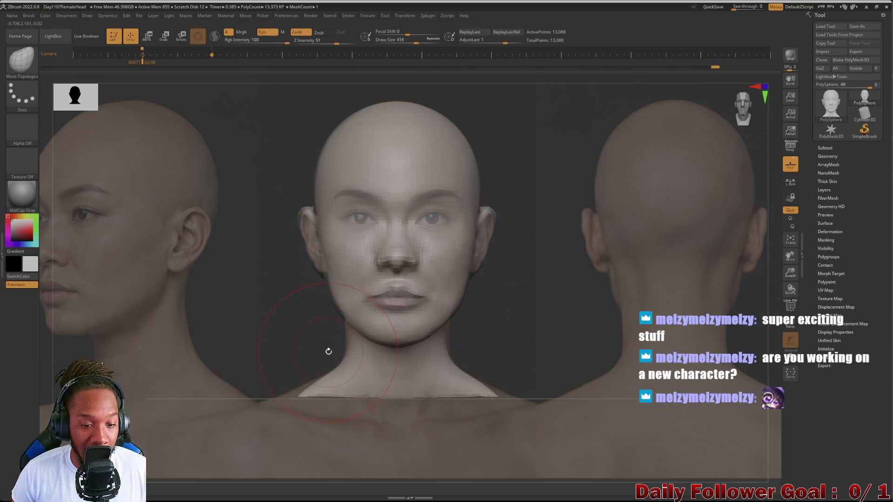
key(bracketleft)
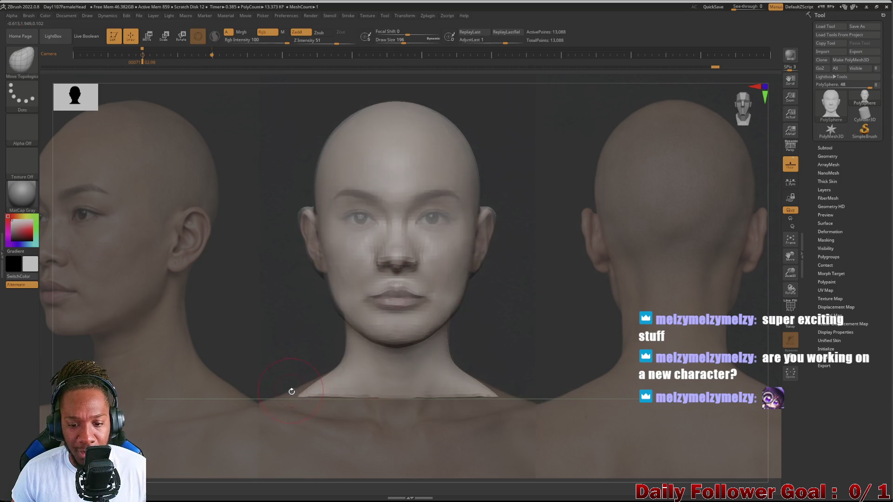
key(bracketleft)
key(bracketright)
key(bracketright)
key(bracketright)
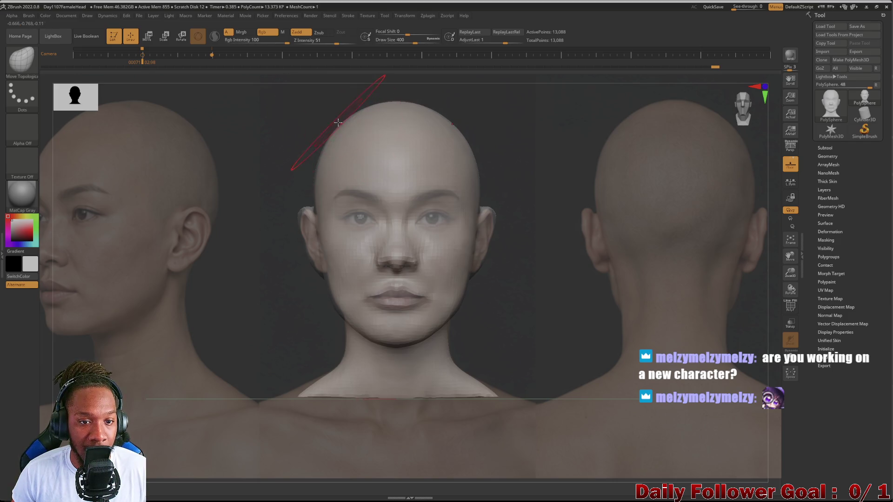
key(bracketright)
key(bracketright)
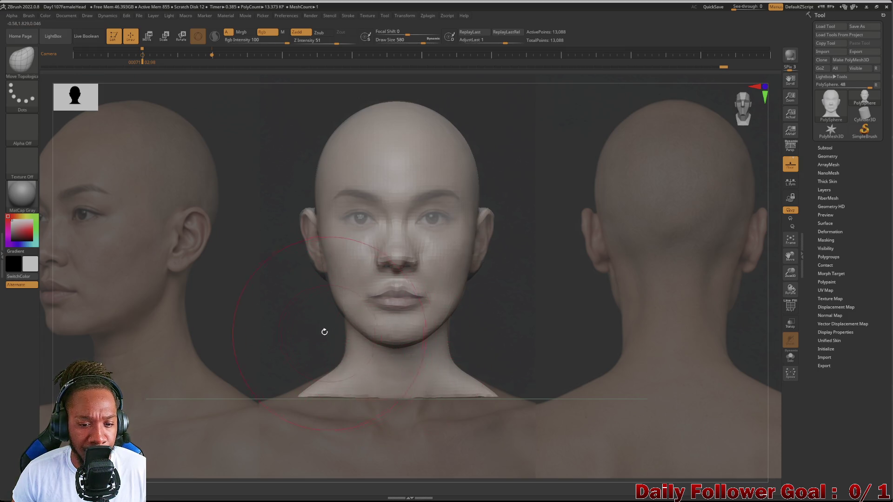
key(bracketleft)
key(bracketleft)
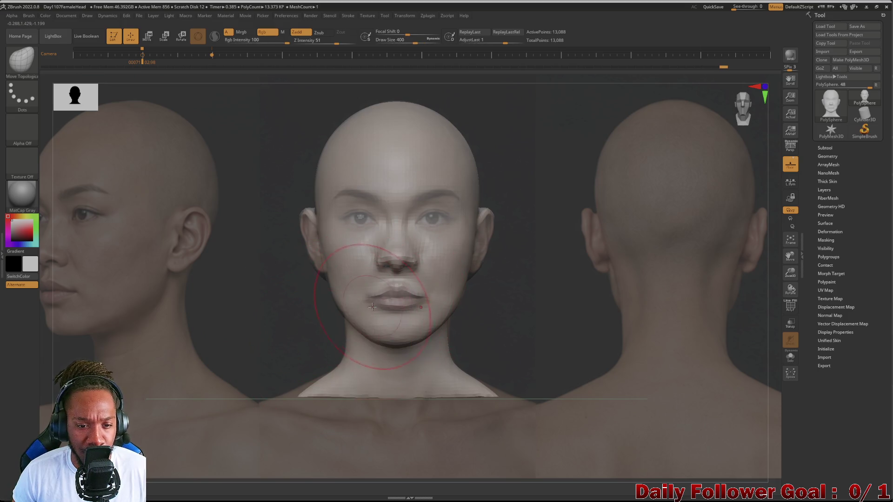
key(bracketleft)
key(bracketleft)
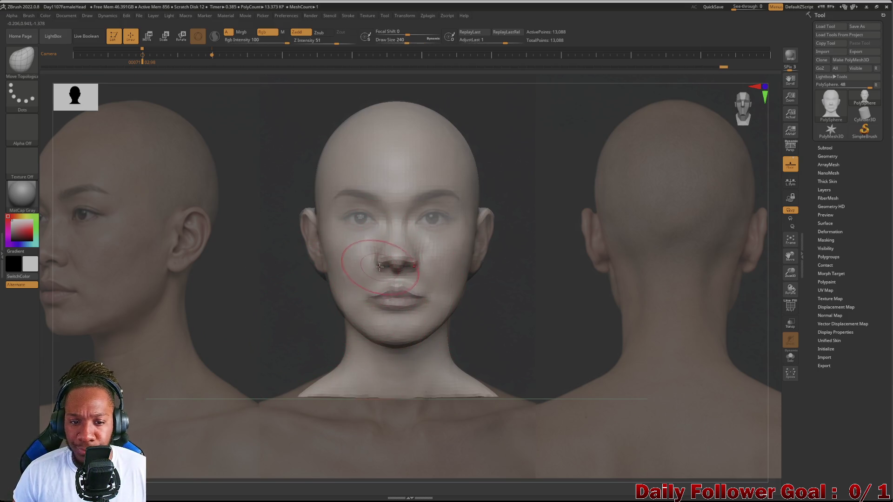
key(bracketleft)
key(bracketleft)
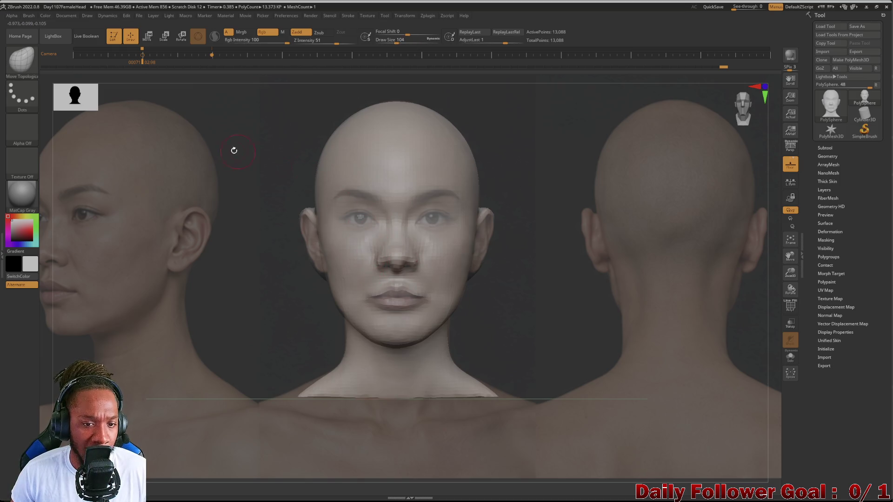
Switch to the ClayBuildup brush at draw size 128 and orbit to check the head against the reference.
mouse_move(205, 227)
mouse_down()
mouse_move(239, 253)
mouse_move(215, 258)
mouse_up()
key(b)
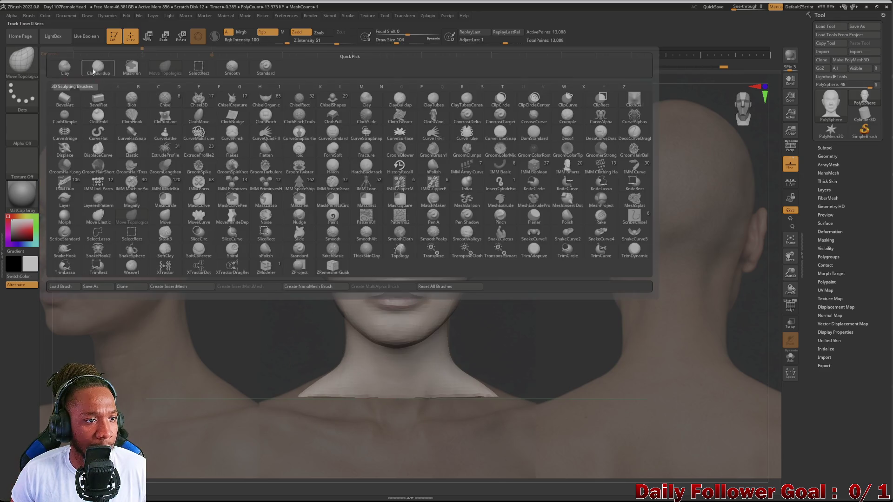
key(c)
key(b)
key(bracketleft)
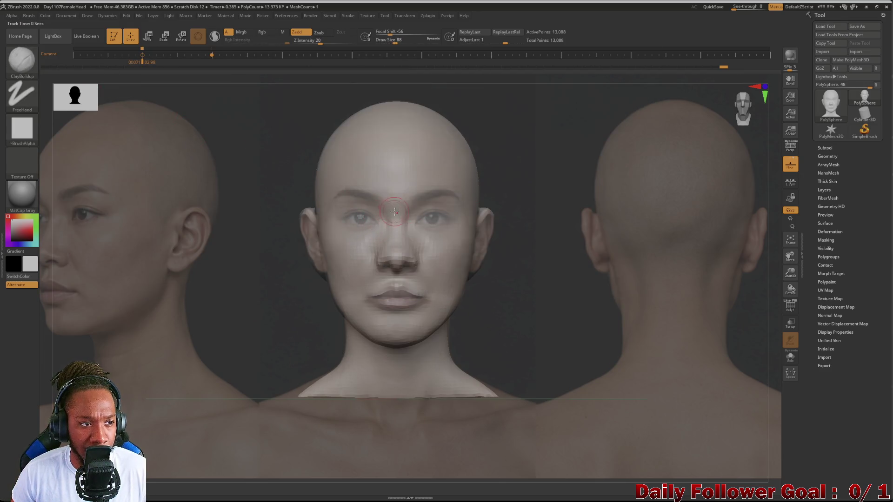
key(bracketright)
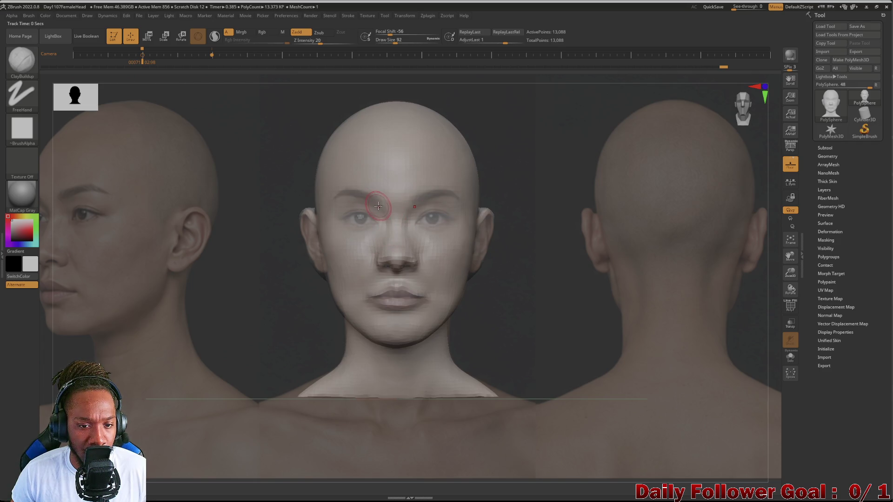
key(bracketright)
key(bracketright)
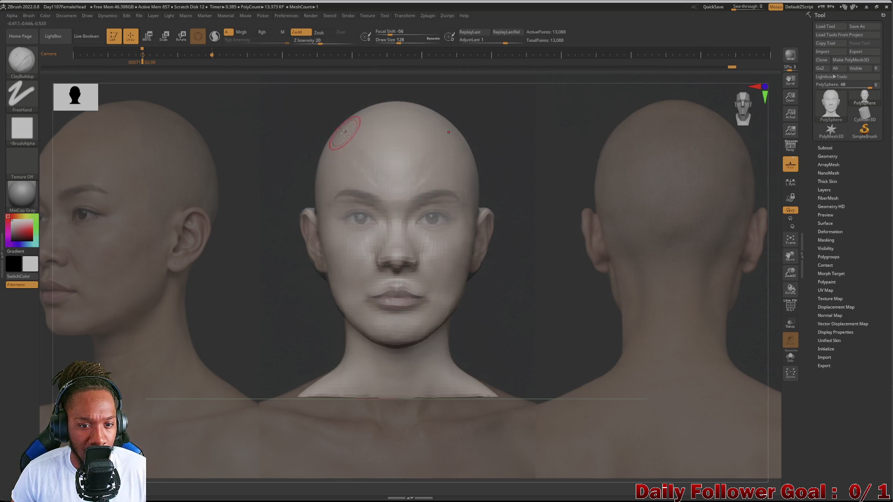
mouse_move(218, 251)
mouse_down()
mouse_move(242, 250)
mouse_move(278, 221)
mouse_move(225, 205)
mouse_move(255, 205)
mouse_up()
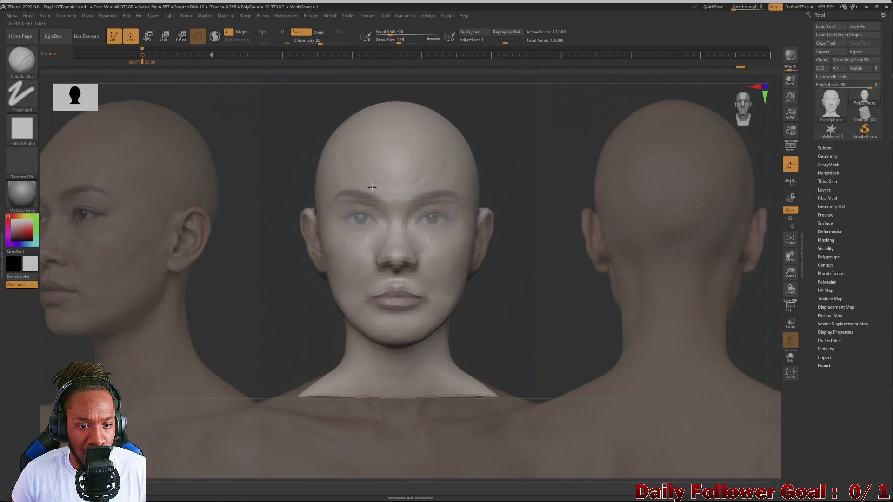
mouse_move(229, 252)
mouse_down()
mouse_move(194, 316)
mouse_move(267, 309)
mouse_up()
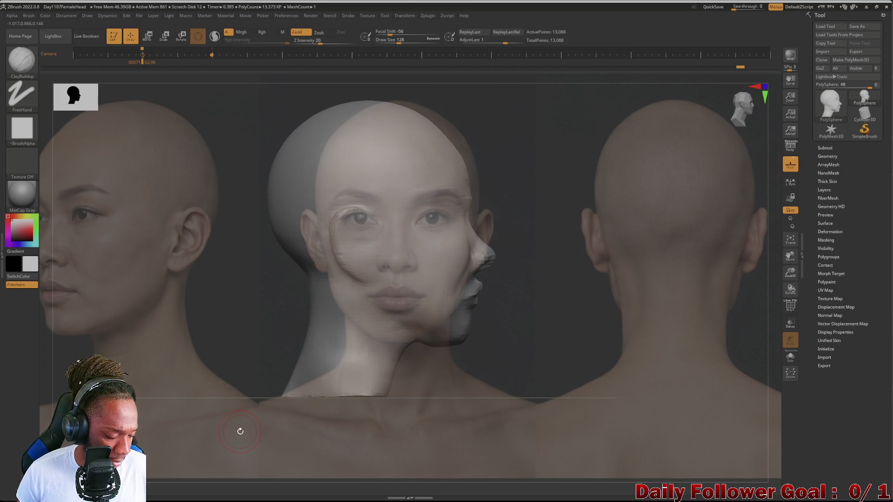
Slide the side-profile reference photo behind the profile head, then bring up quick brush settings.
key(space)
mouse_move(266, 306)
mouse_down()
mouse_move(249, 209)
mouse_move(80, 210)
mouse_move(177, 219)
mouse_move(189, 269)
mouse_move(146, 258)
mouse_move(172, 276)
mouse_move(223, 269)
mouse_move(216, 186)
mouse_move(225, 187)
mouse_move(269, 319)
mouse_move(279, 303)
mouse_up()
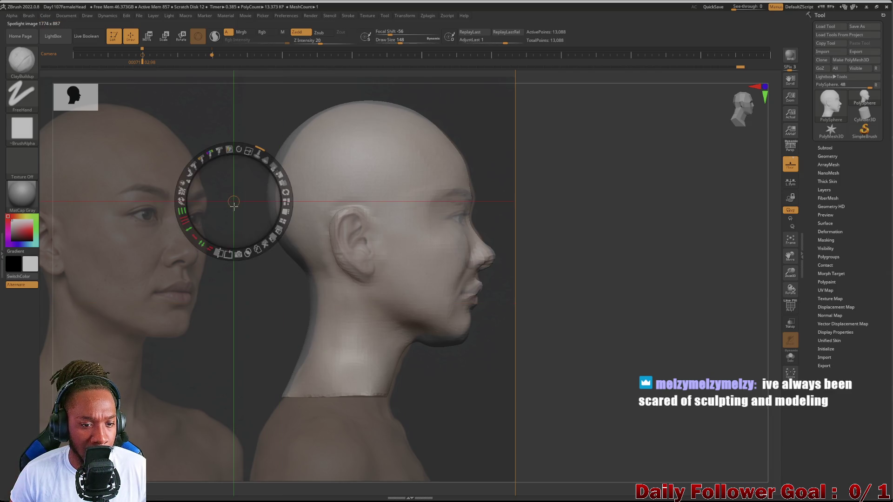
click(233, 201)
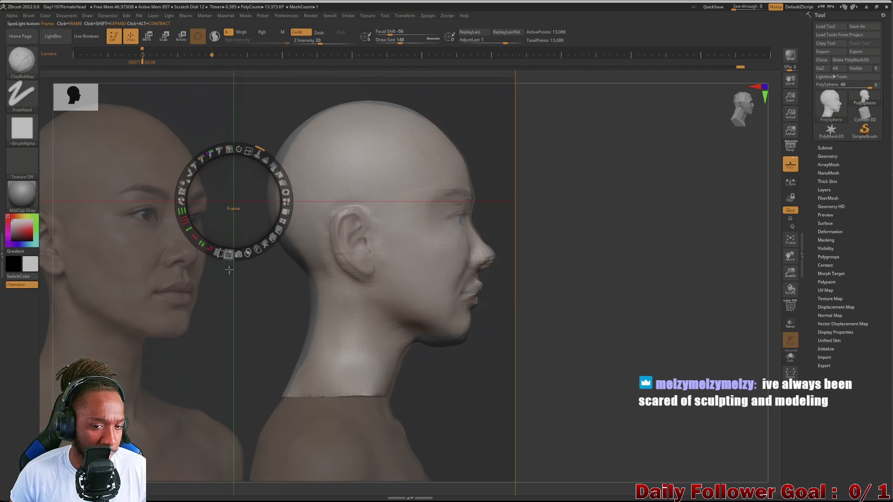
click(268, 292)
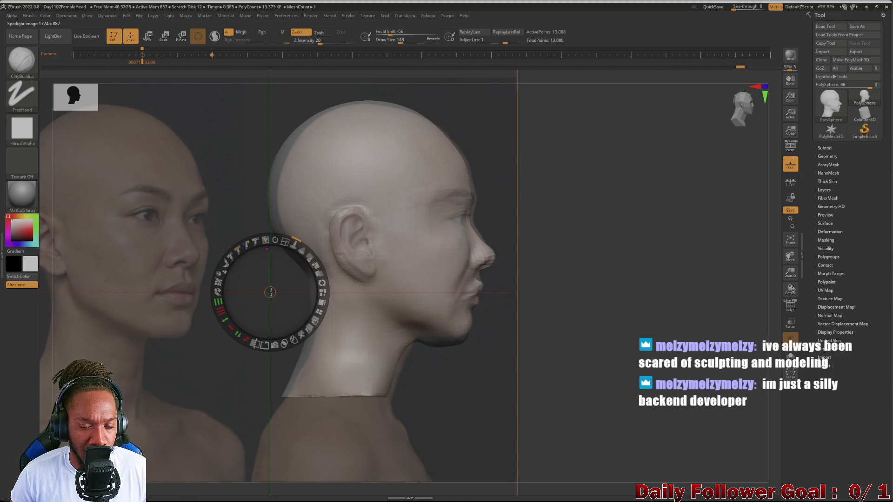
drag(268, 292, 214, 229)
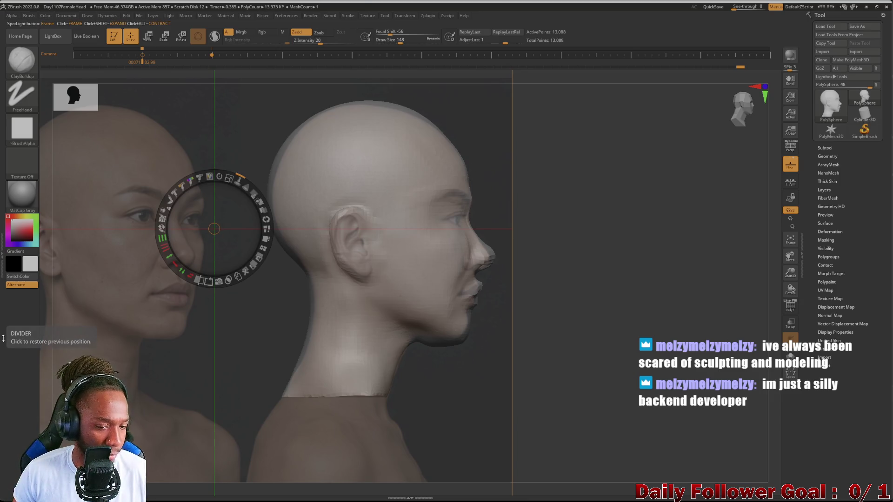
key(z)
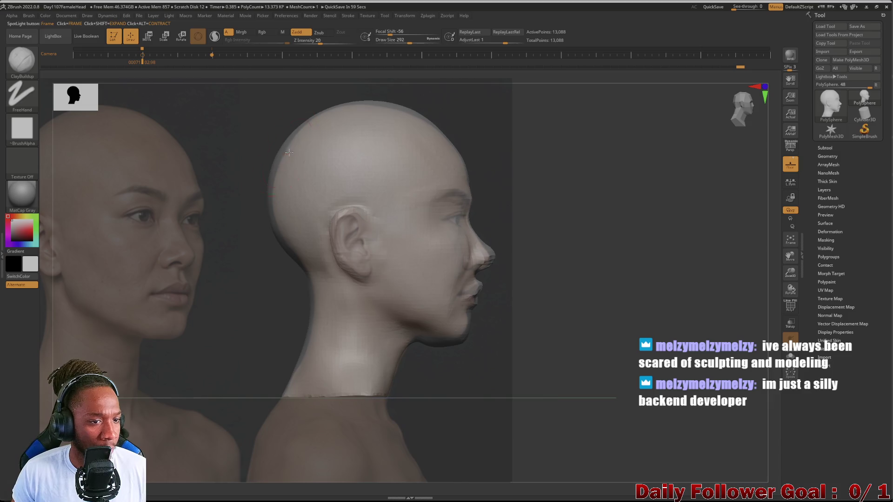
key(space)
click(267, 204)
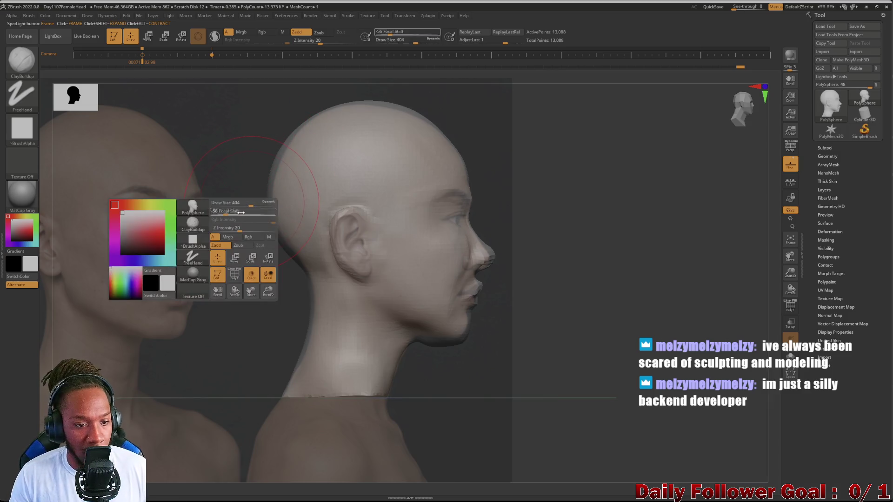
Enlarge the brush to 404 and switch back to the Move Topological brush.
drag(267, 204, 268, 192)
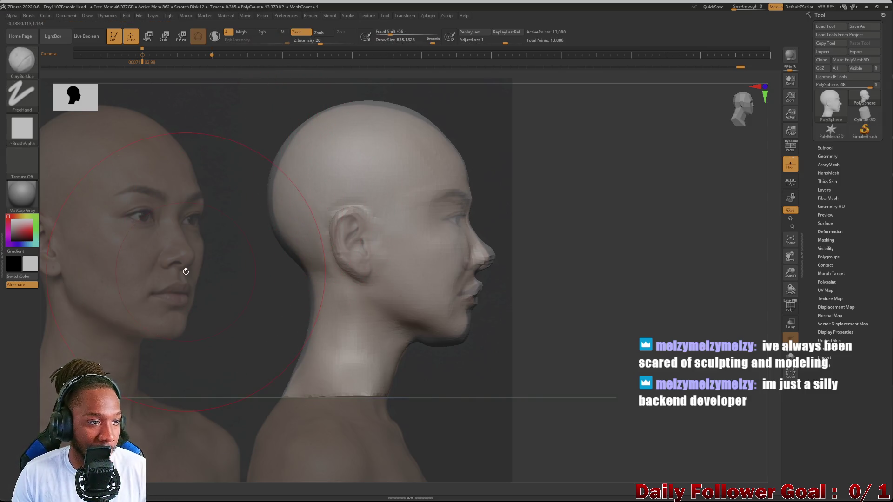
key(space)
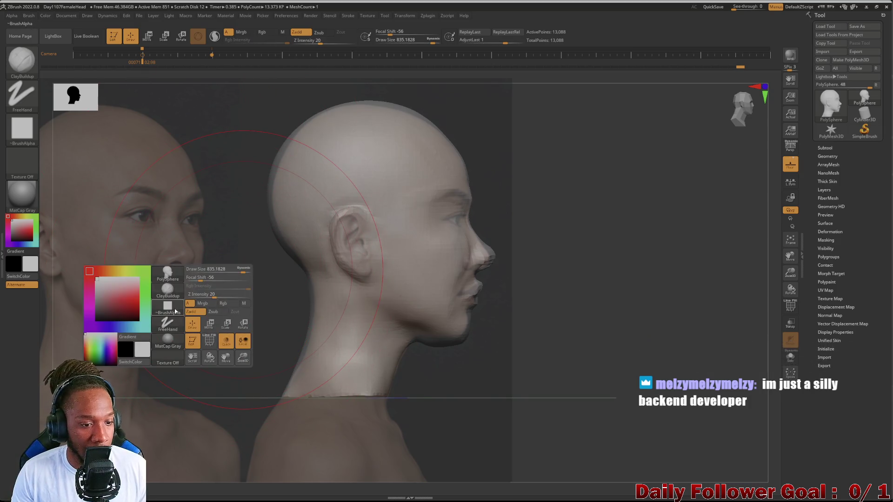
key(b)
click(275, 264)
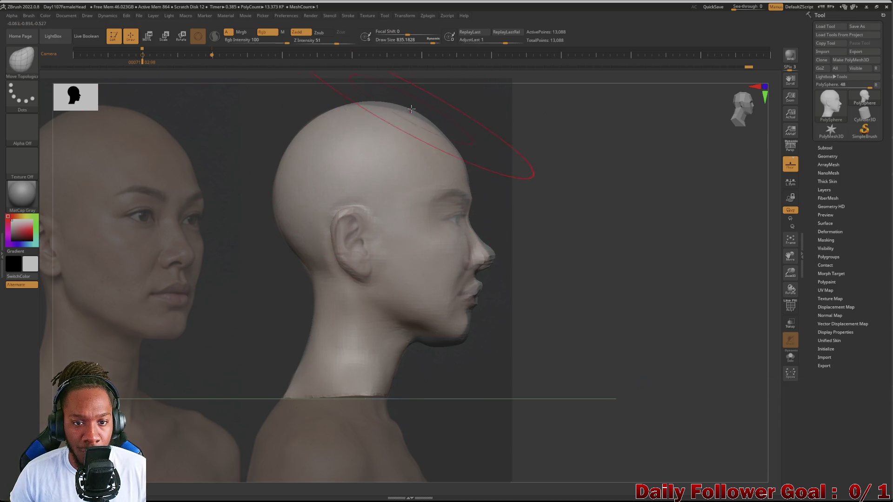
Clear the mask from the head and neck.
key(ctrl)
ctrl+click(384, 160)
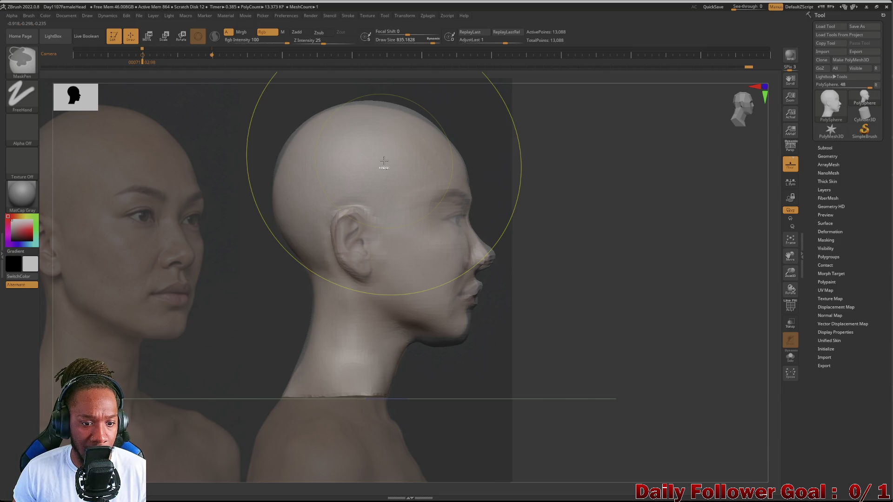
ctrl+click(384, 160)
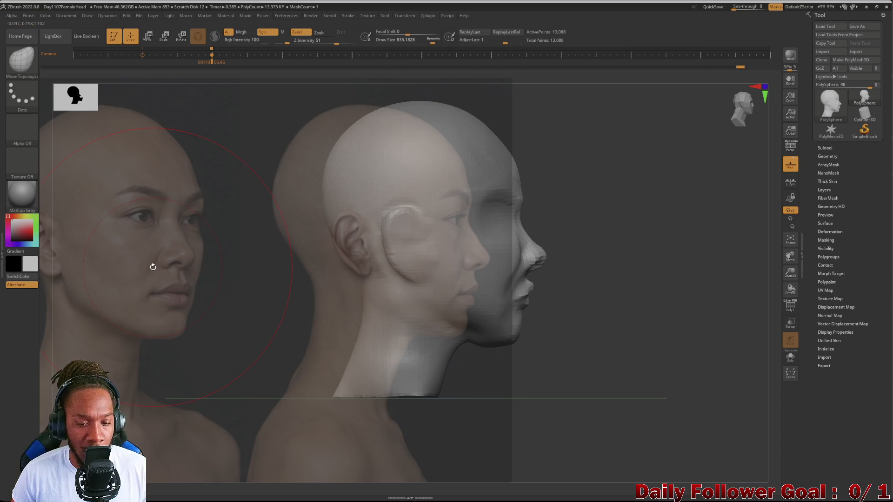
Nudge the side reference, bring another reference photo forward and fine-tune its position.
key(z)
mouse_move(215, 249)
mouse_down()
mouse_move(154, 319)
mouse_move(187, 307)
mouse_move(209, 315)
mouse_up()
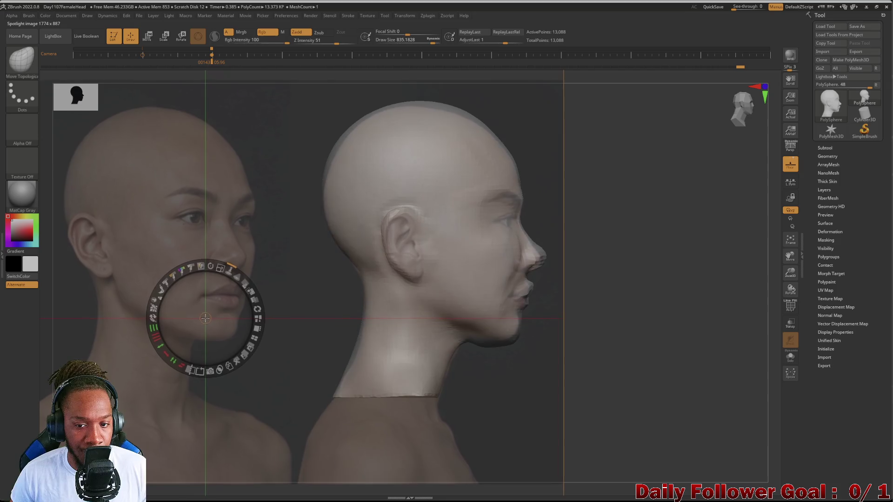
drag(255, 292, 253, 292)
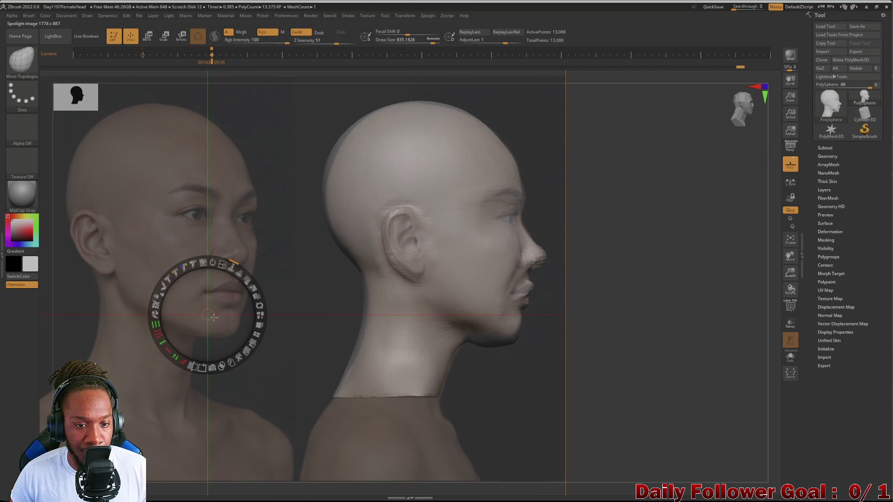
click(289, 308)
drag(289, 309, 289, 308)
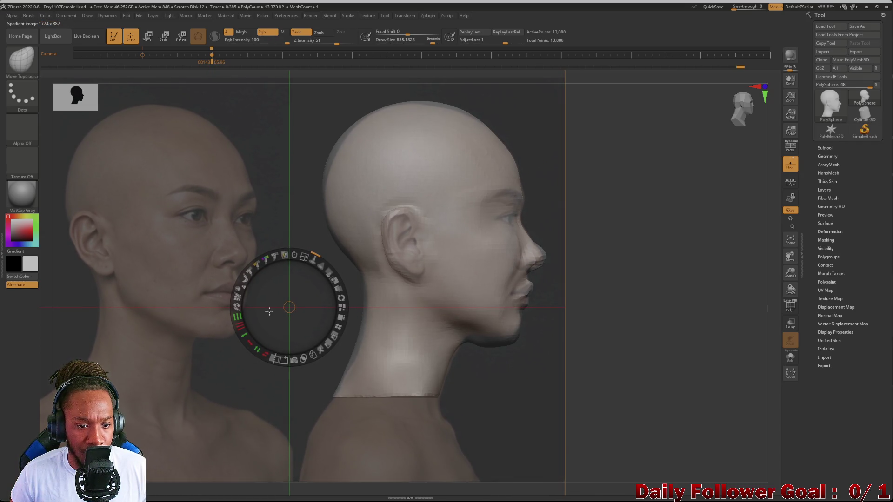
key(z)
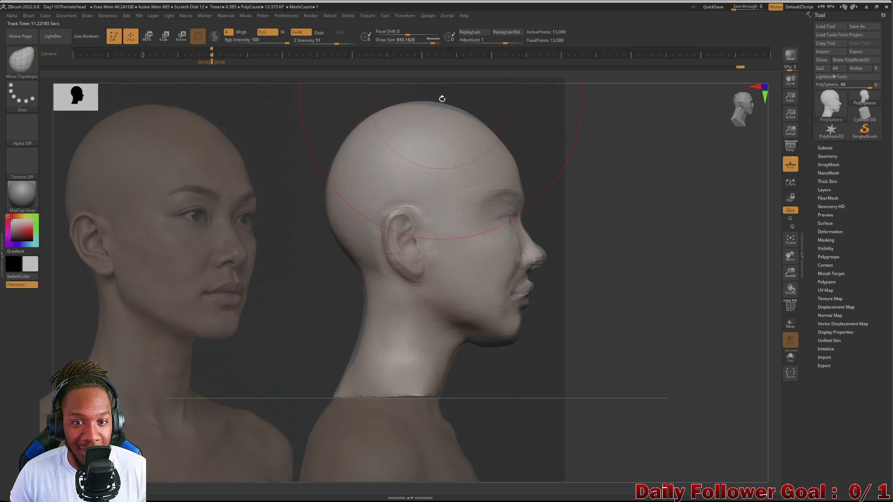
Flatten the skull top and reshape the jawline and neck with a smaller Move Topological brush.
drag(445, 104, 446, 109)
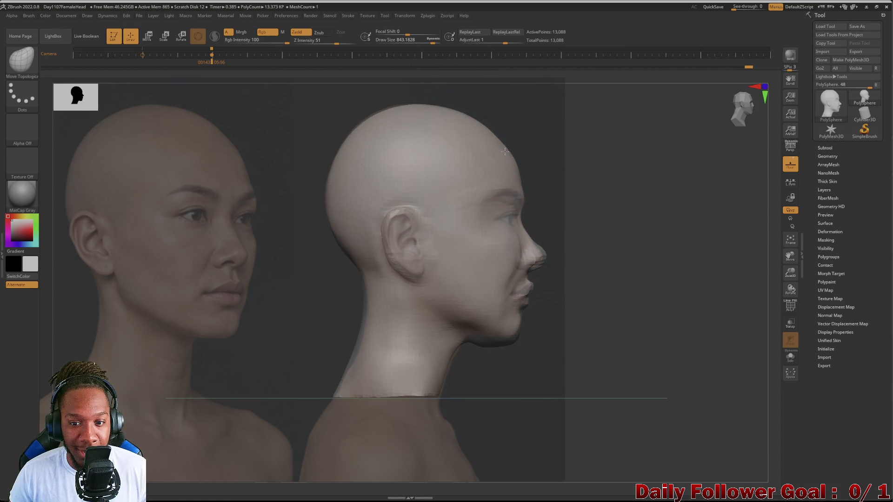
key(bracketleft)
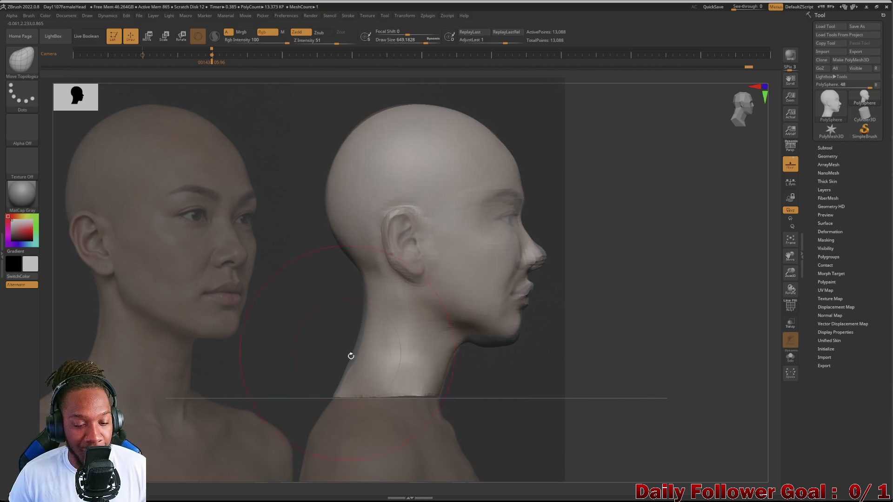
key(bracketleft)
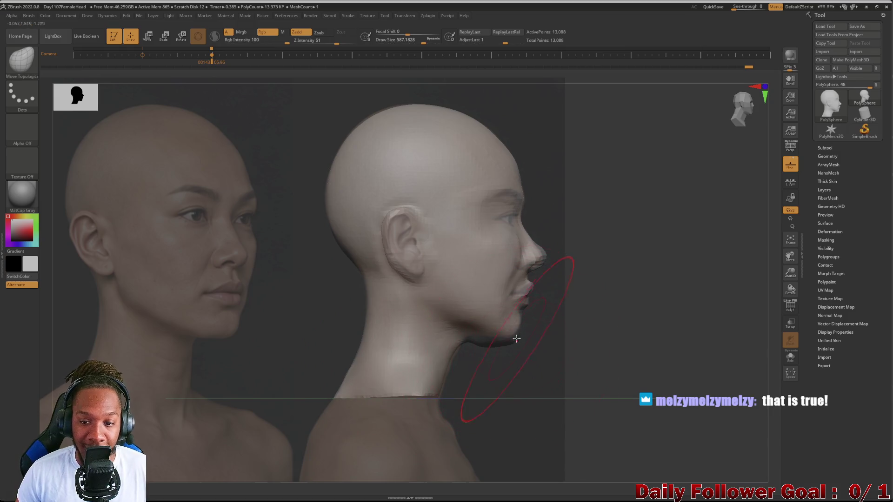
key(bracketleft)
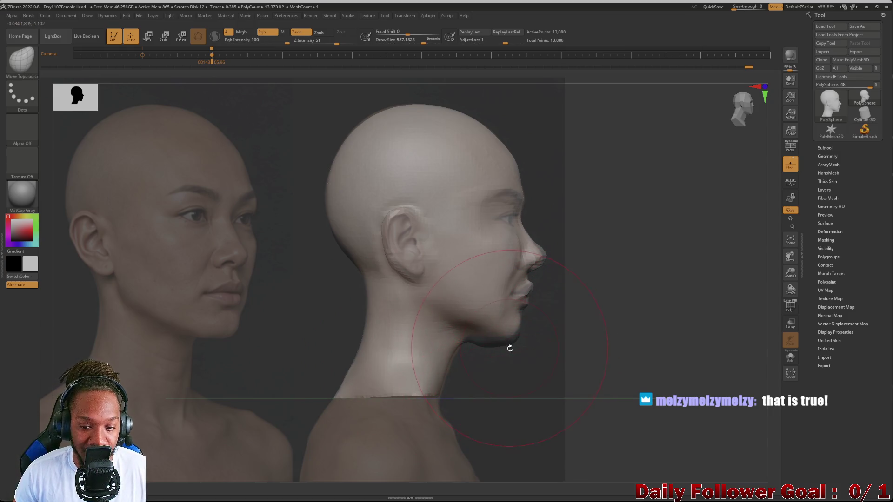
key(bracketleft)
key(bracketleft)
key(bracketleft)
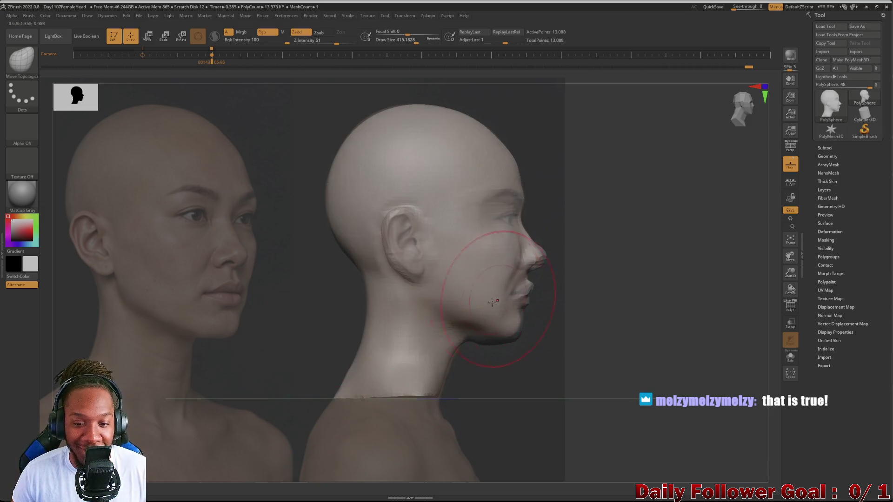
key(bracketleft)
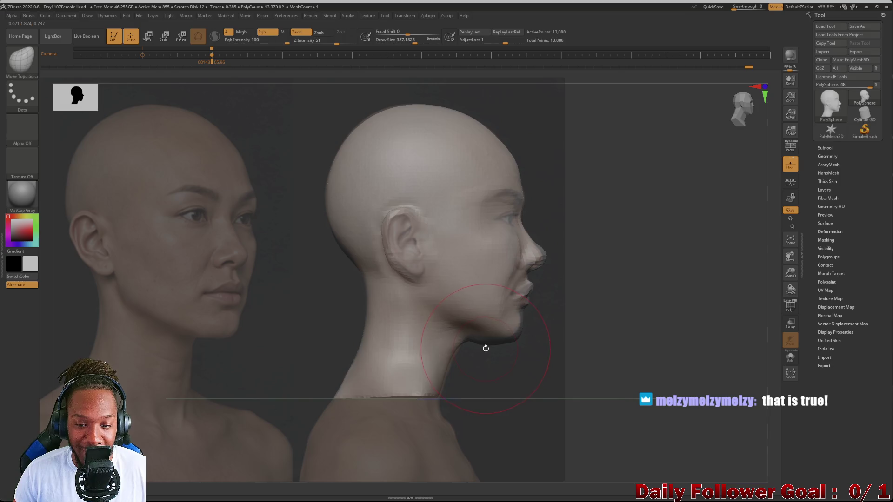
drag(485, 345, 484, 335)
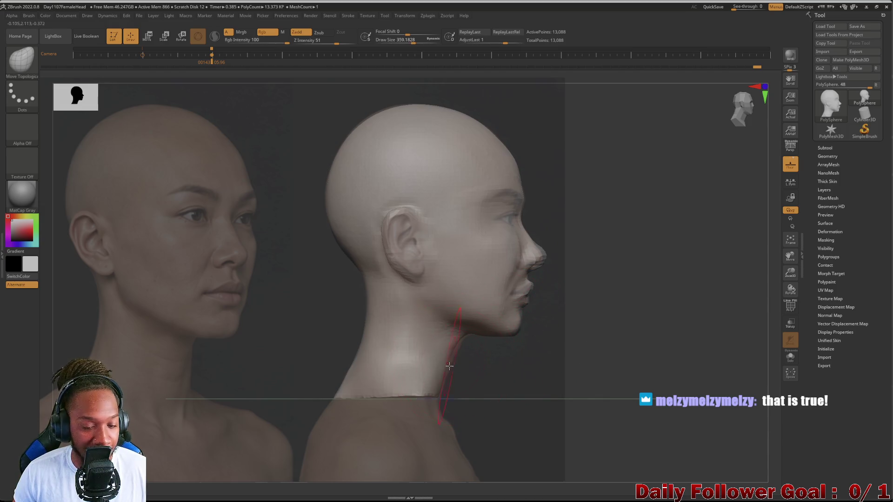
key(bracketright)
key(bracketright)
key(bracketright)
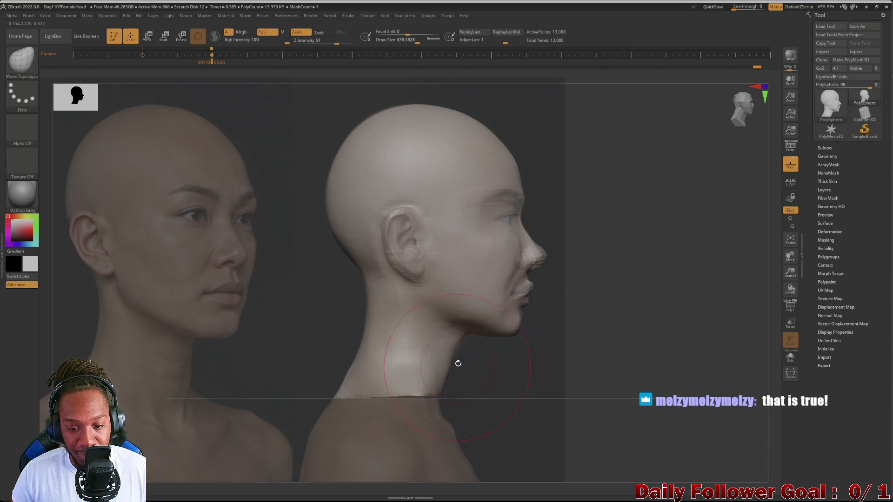
drag(482, 292, 460, 348)
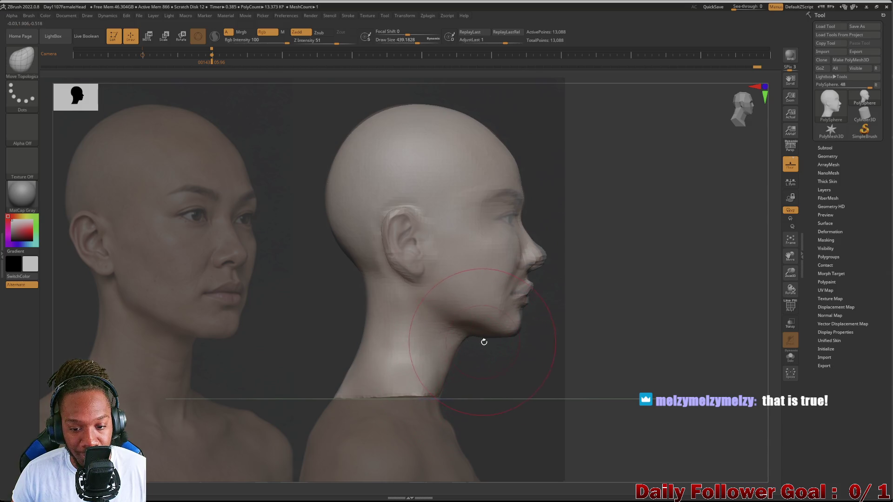
drag(484, 339, 488, 340)
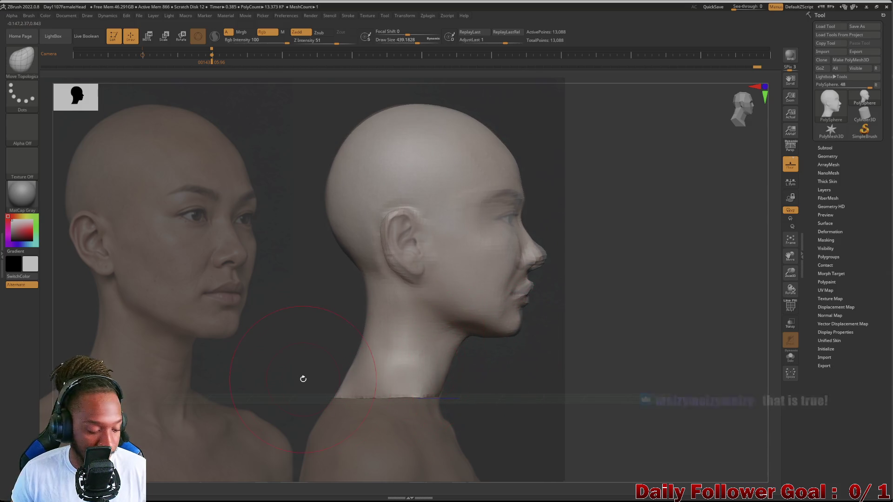
drag(303, 374, 303, 379)
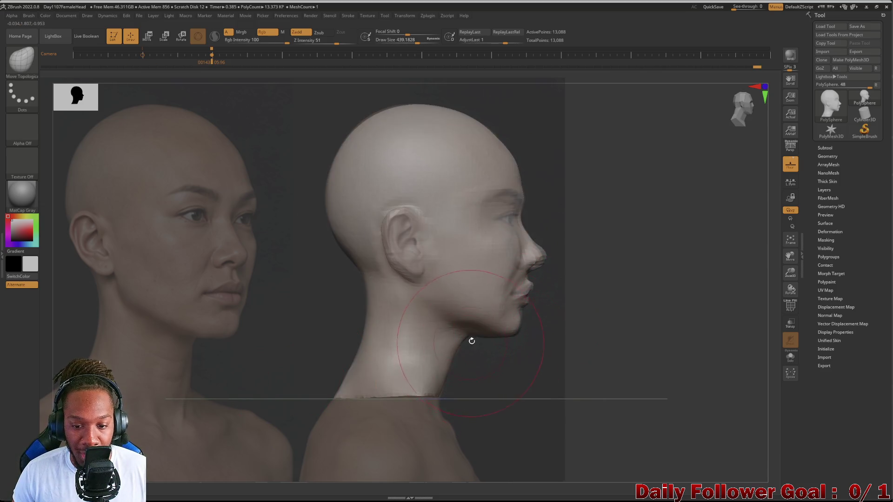
drag(243, 294, 244, 297)
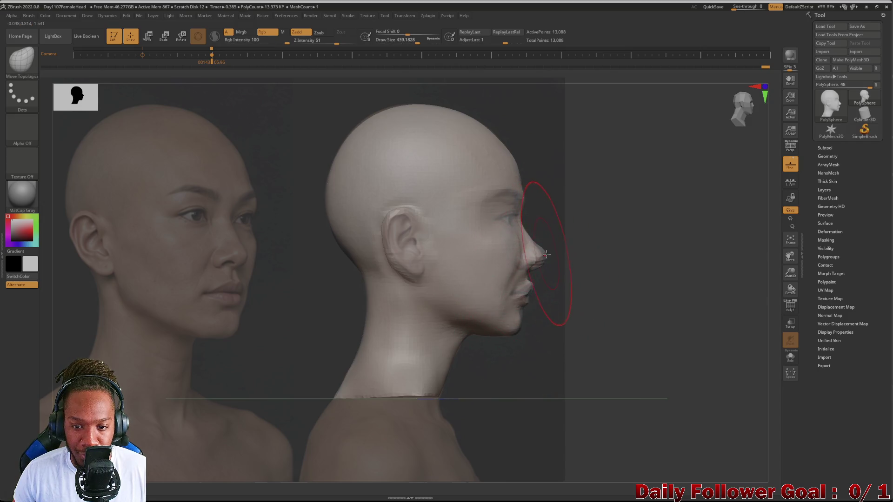
Push back and round the nose tip and refine the lips in side profile.
drag(546, 255, 542, 255)
key(bracketleft)
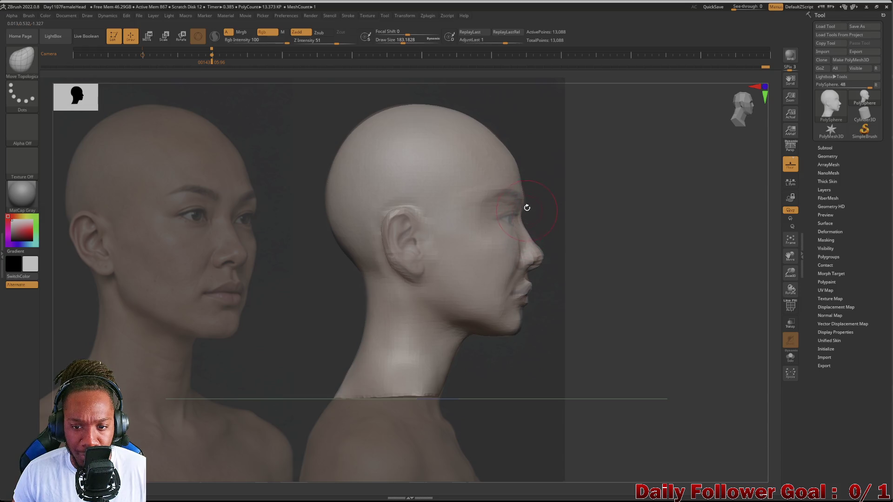
key(bracketright)
key(bracketleft)
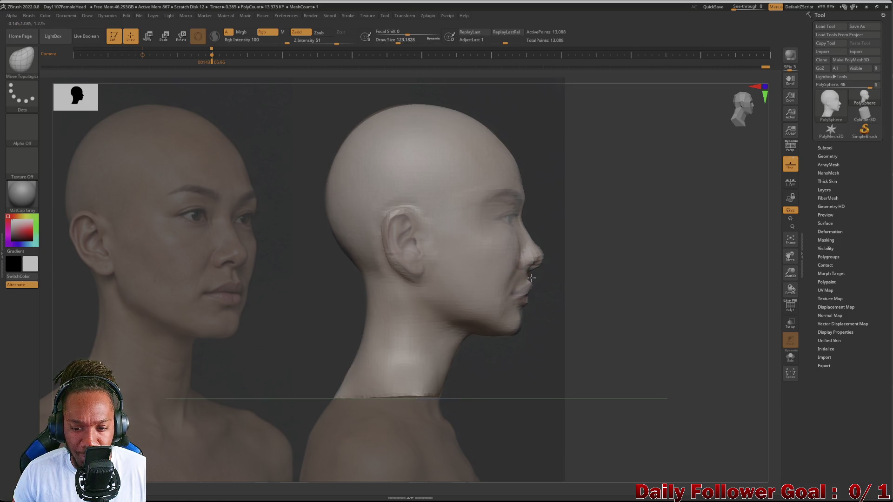
mouse_move(557, 300)
mouse_down()
mouse_move(521, 302)
mouse_move(544, 307)
mouse_move(532, 313)
mouse_up()
key(shift)
drag(295, 310, 283, 389)
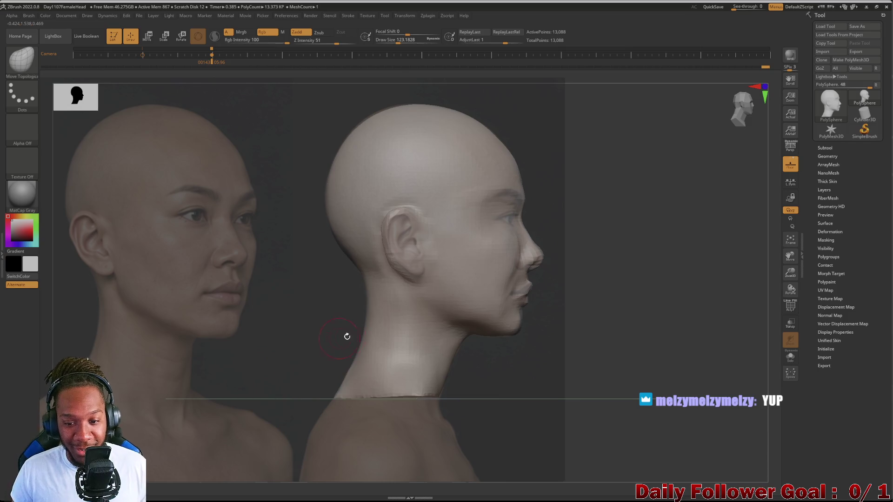
Turn the head to a three-quarter view and enlarge the reference images in Spotlight.
key(bracketleft)
mouse_move(324, 356)
mouse_down()
mouse_move(289, 348)
mouse_move(296, 347)
mouse_up()
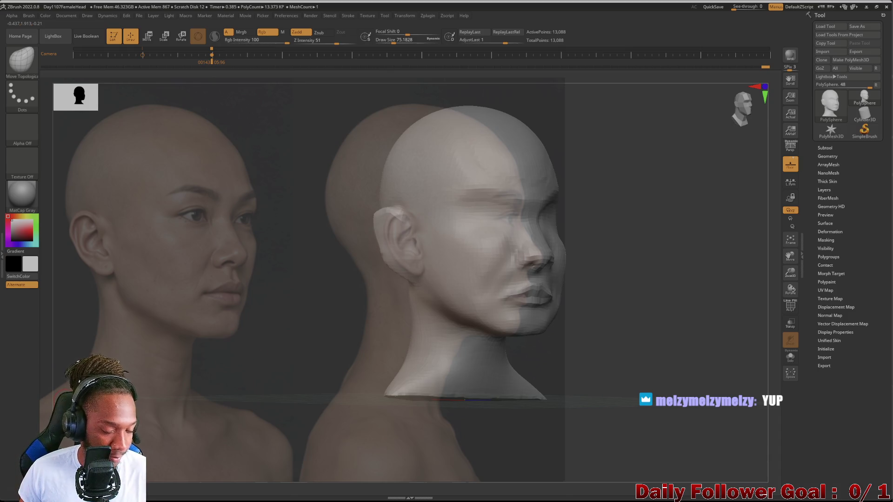
key(z)
mouse_move(279, 318)
mouse_down()
mouse_move(130, 299)
mouse_move(204, 321)
mouse_move(431, 327)
mouse_move(421, 309)
mouse_move(444, 313)
mouse_up()
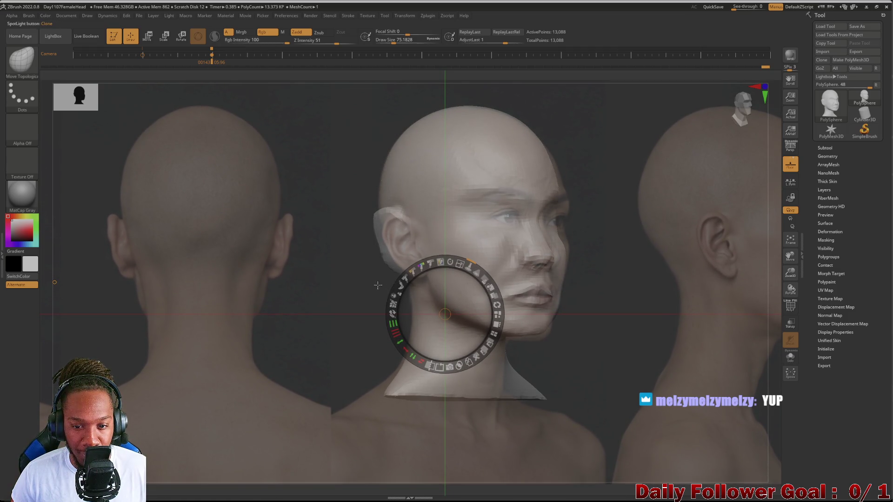
Nudge the reference sheet, then check alignment from three-quarter, front-right and profile views.
drag(356, 288, 348, 291)
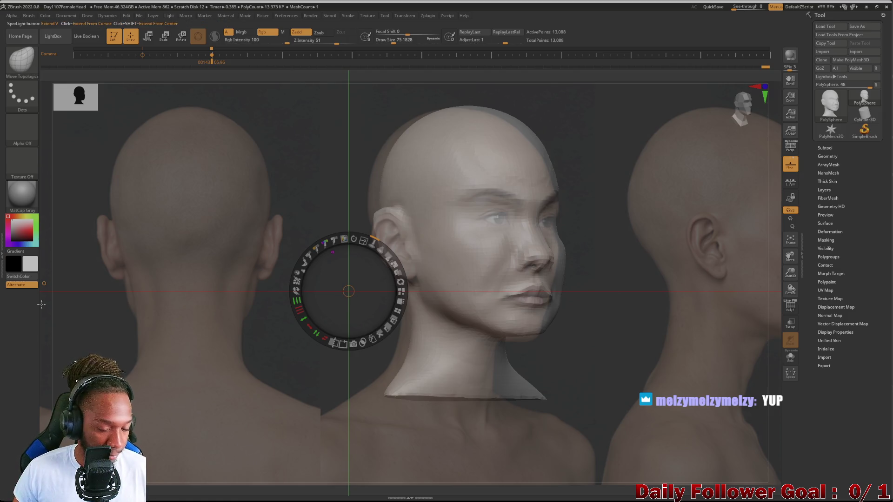
key(z)
mouse_move(346, 340)
mouse_down()
mouse_move(335, 341)
mouse_move(355, 342)
mouse_move(339, 327)
mouse_up()
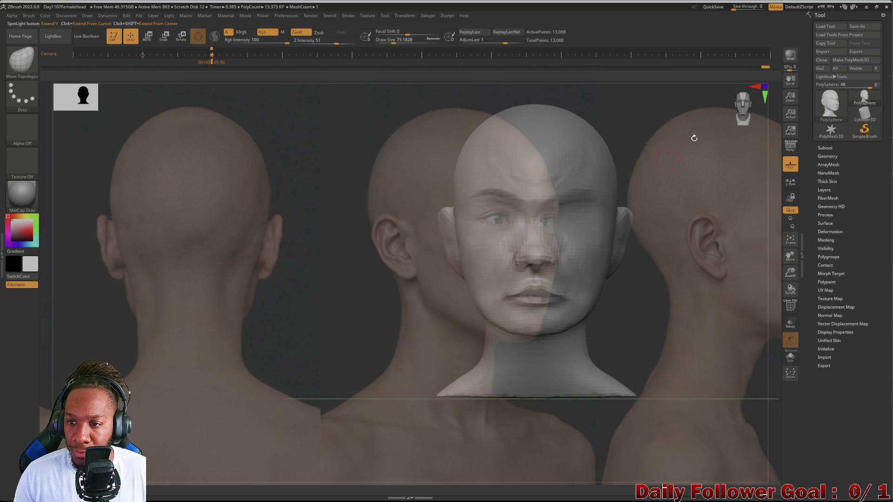
drag(747, 106, 750, 109)
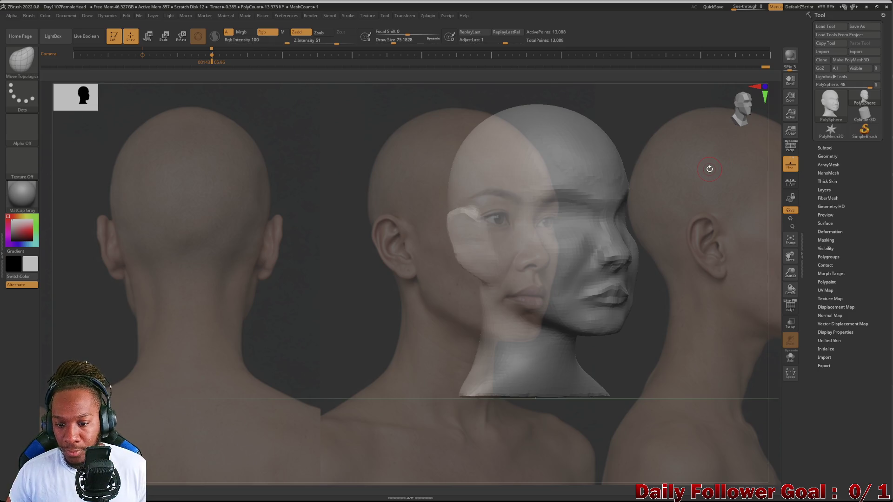
mouse_move(325, 339)
mouse_down()
mouse_move(352, 328)
mouse_move(271, 339)
mouse_move(281, 329)
mouse_move(303, 358)
mouse_move(295, 357)
mouse_up()
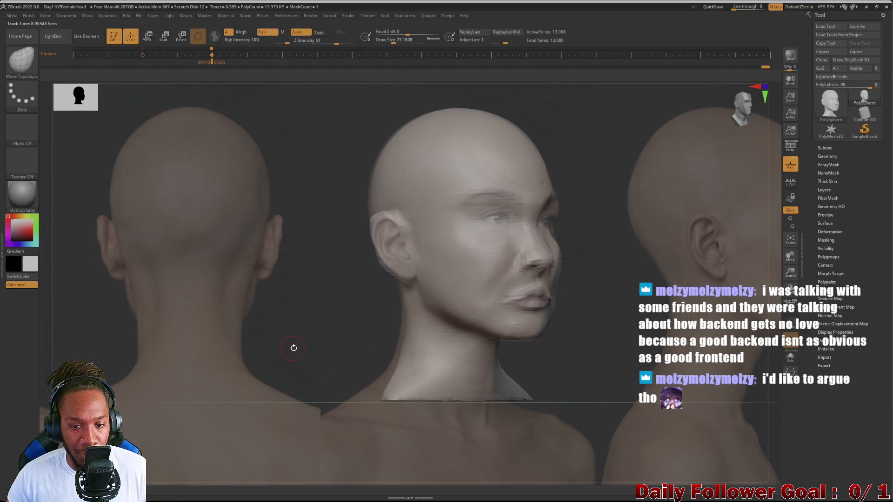
drag(295, 351, 243, 355)
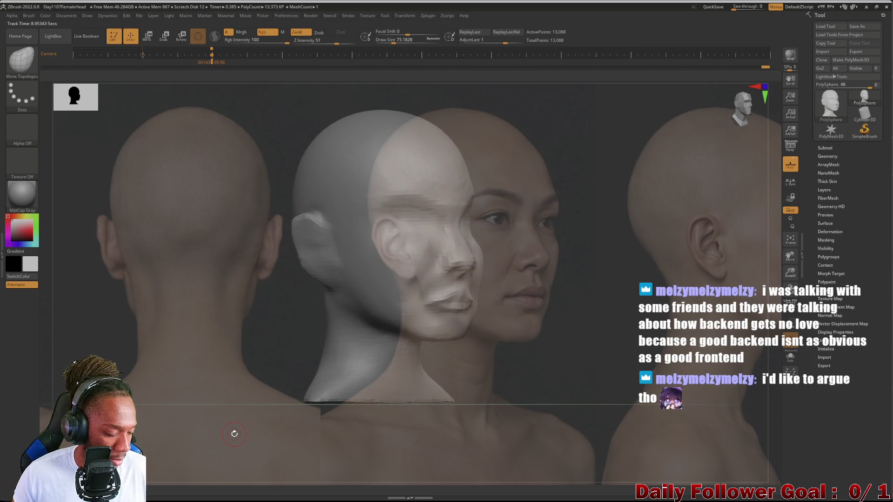
Rescale the references so the back view sits left and profile right, then close Spotlight.
key(w)
mouse_move(348, 292)
mouse_down()
mouse_move(205, 329)
mouse_move(123, 336)
mouse_up()
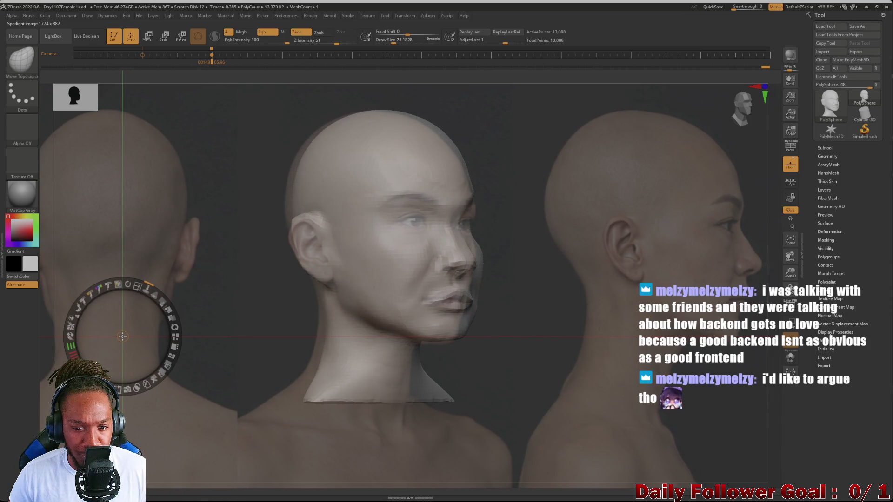
drag(122, 336, 121, 337)
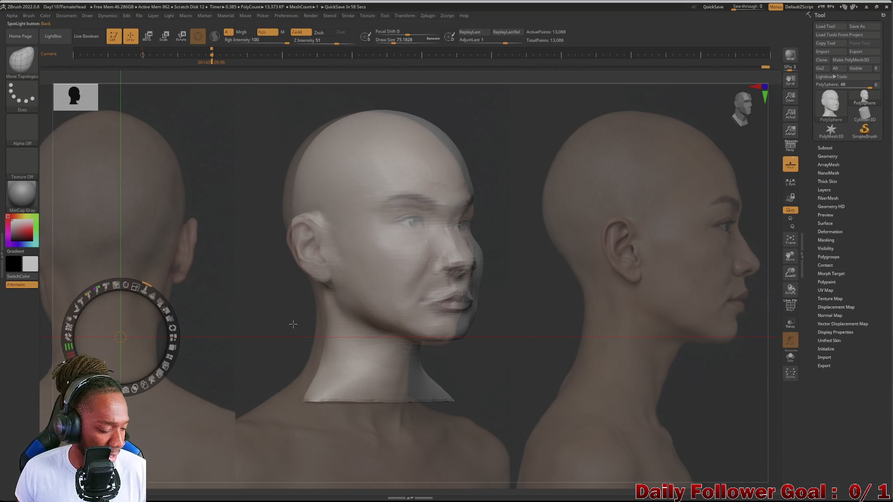
key(z)
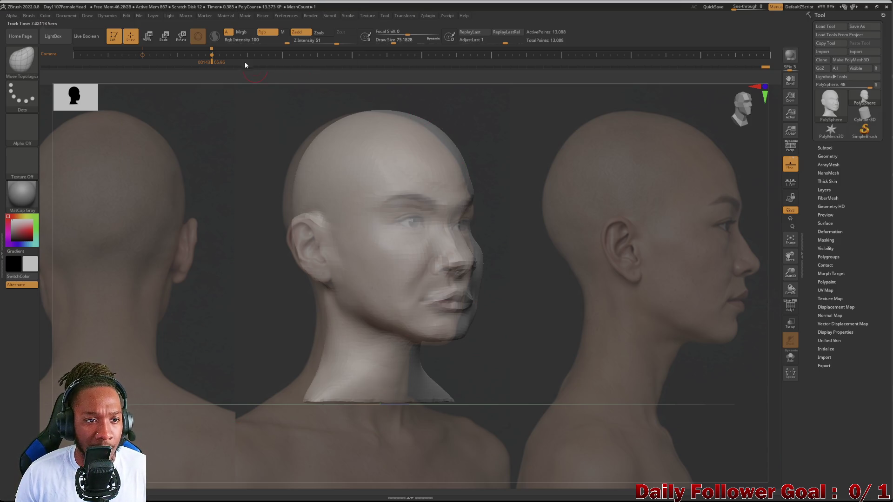
Raise the brush Draw Size from about 195 to 799 to cover the ear area.
click(283, 55)
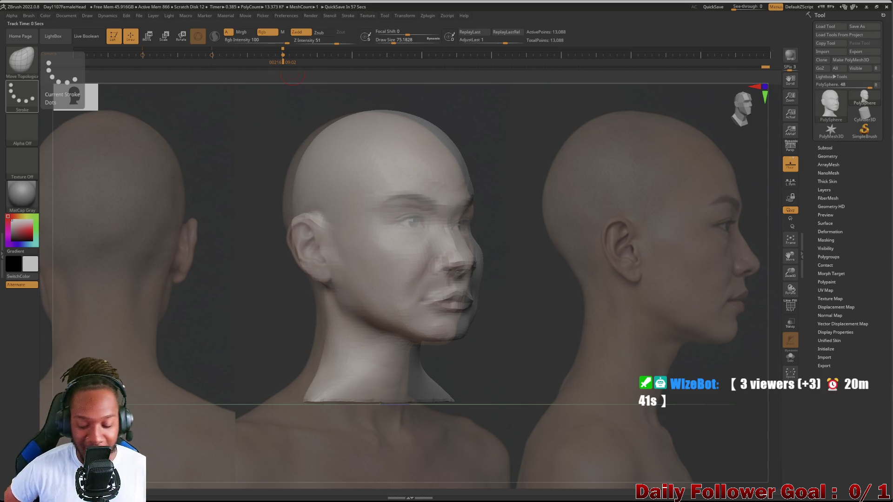
key(bracketright)
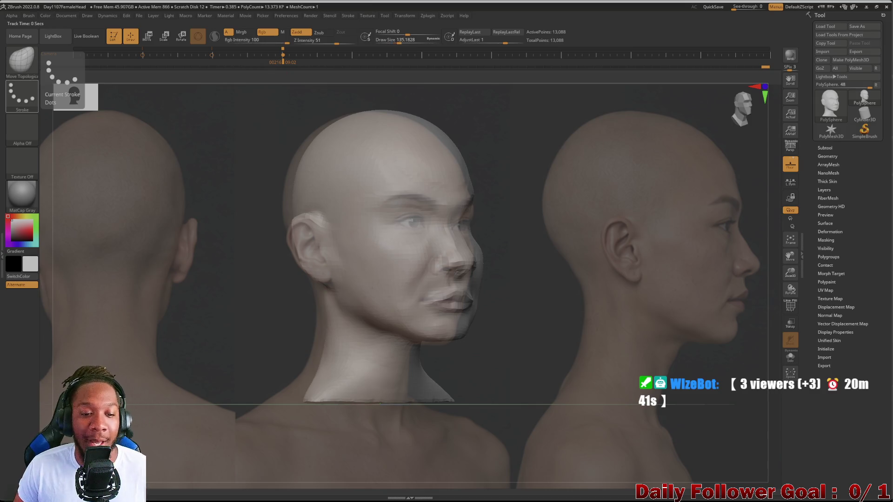
key(bracketright)
key(bracketright)
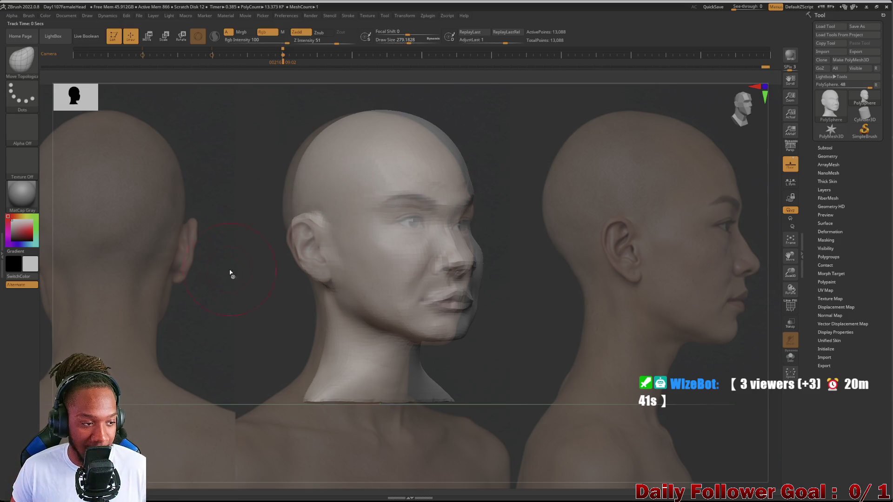
key(bracketright)
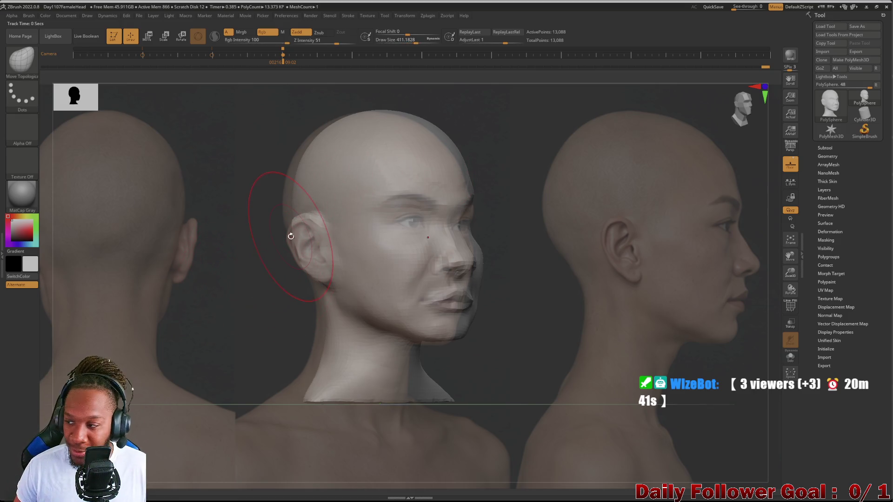
key(bracketright)
key(bracketright)
key(bracketright)
key(bracketright)
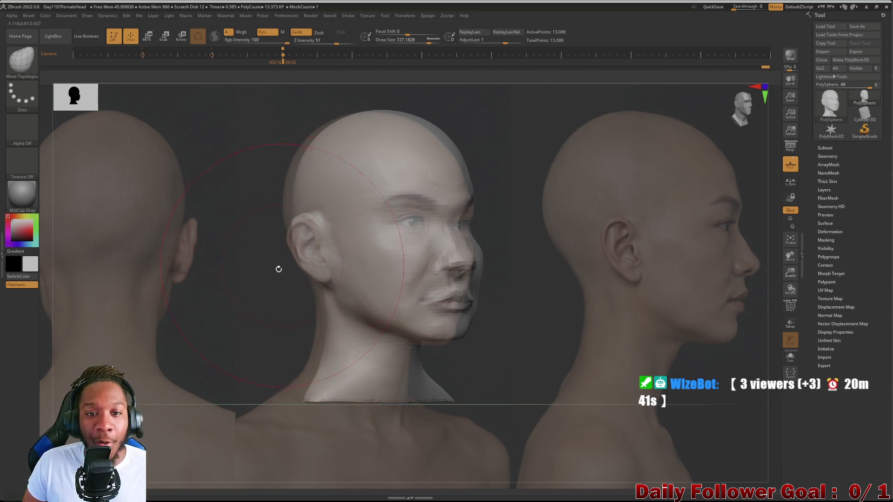
key(bracketright)
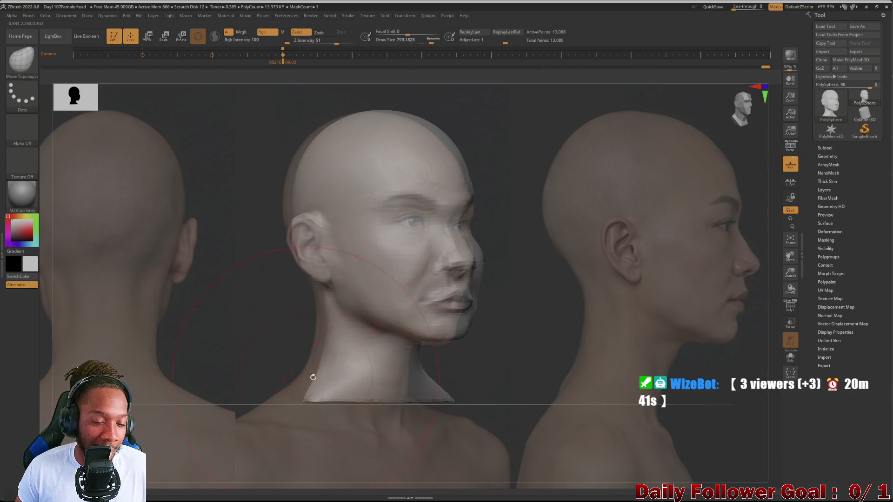
key(bracketright)
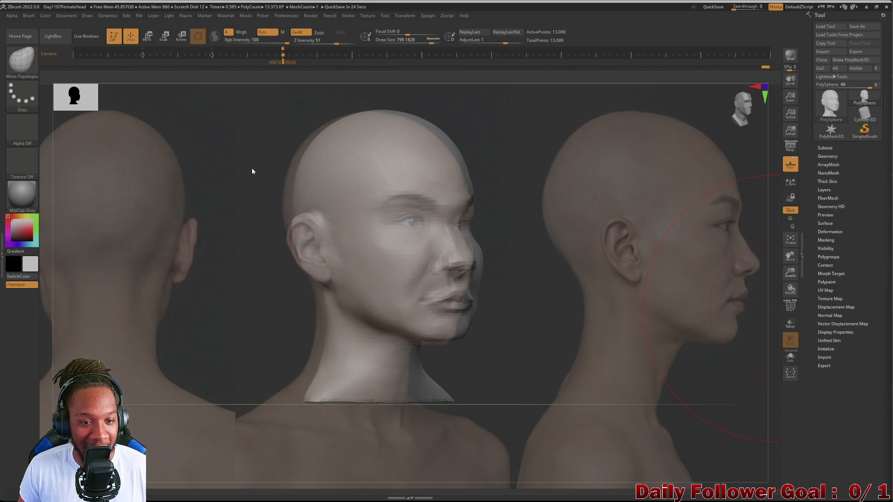
Raise the Move brush to draw size 895 and push the crown and forehead into shape.
drag(178, 250, 183, 255)
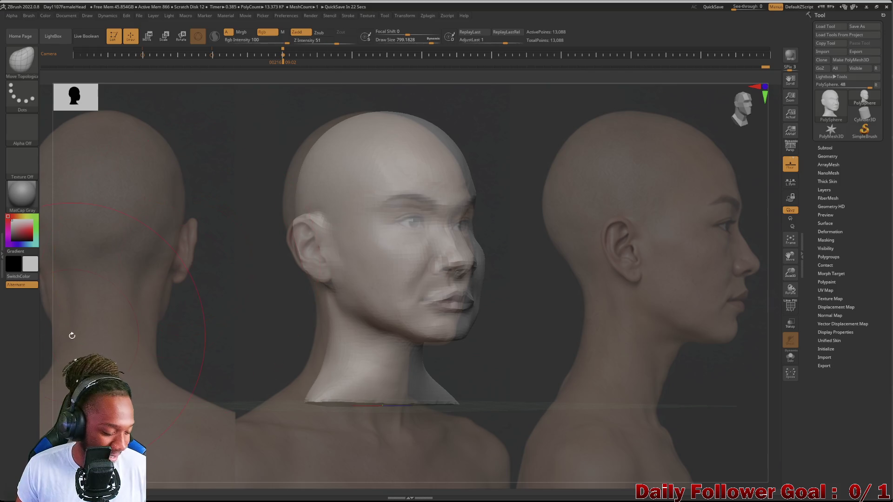
drag(72, 336, 72, 336)
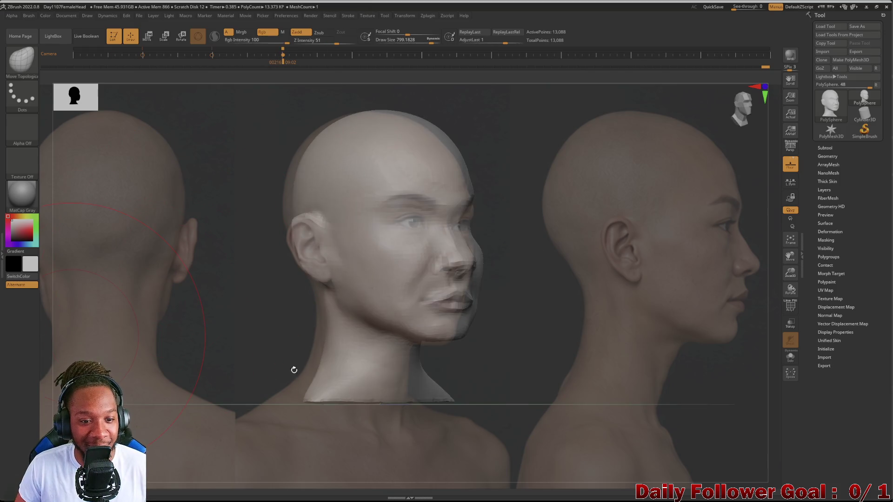
key(bracketright)
key(bracketright)
key(bracketright)
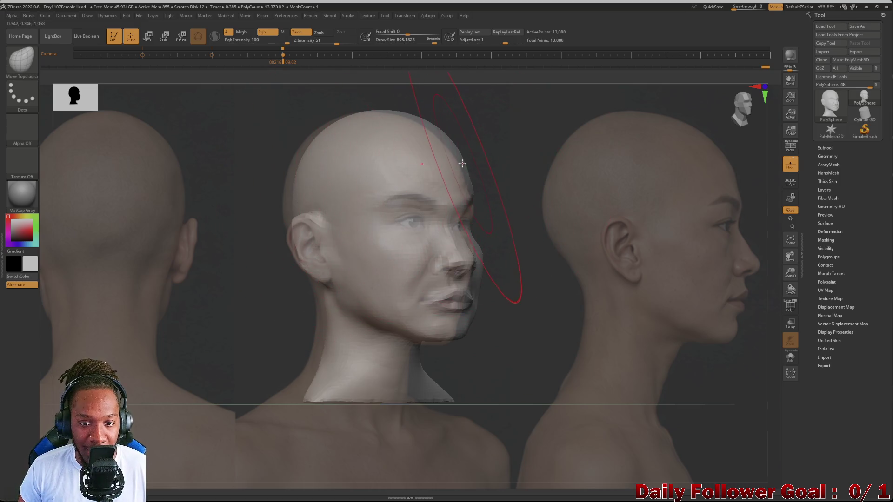
drag(460, 163, 451, 165)
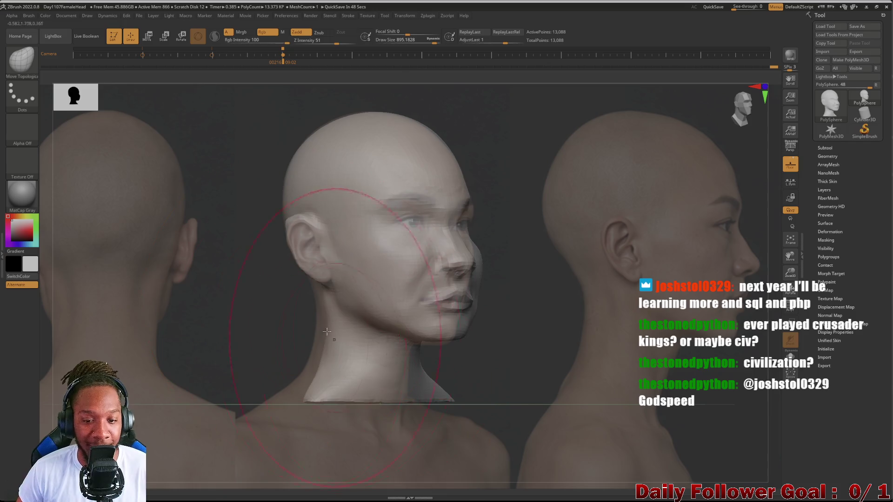
Pull the back of the neck base down and out, shrinking the brush between passes.
mouse_move(319, 348)
ctrl+shift+mouse_down()
mouse_move(384, 242)
mouse_move(317, 365)
mouse_move(292, 365)
ctrl+shift+mouse_up()
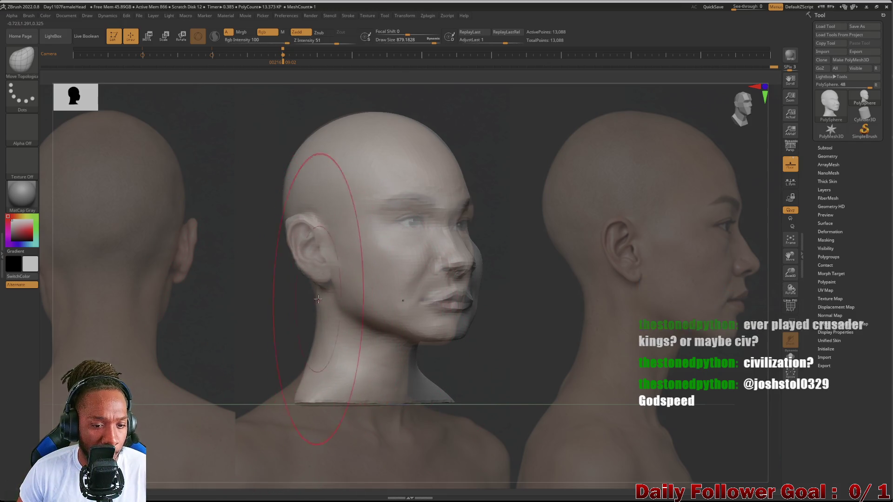
key(bracketleft)
key(bracketleft)
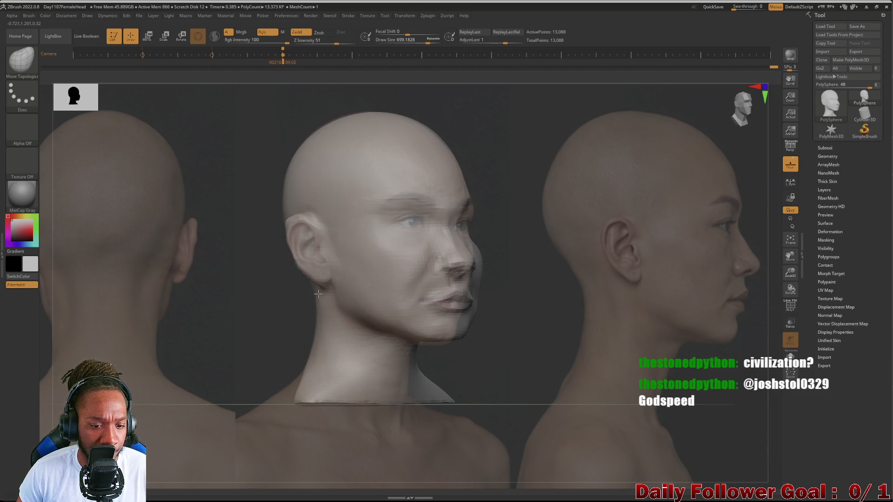
drag(296, 398, 277, 402)
key(bracketleft)
key(bracketleft)
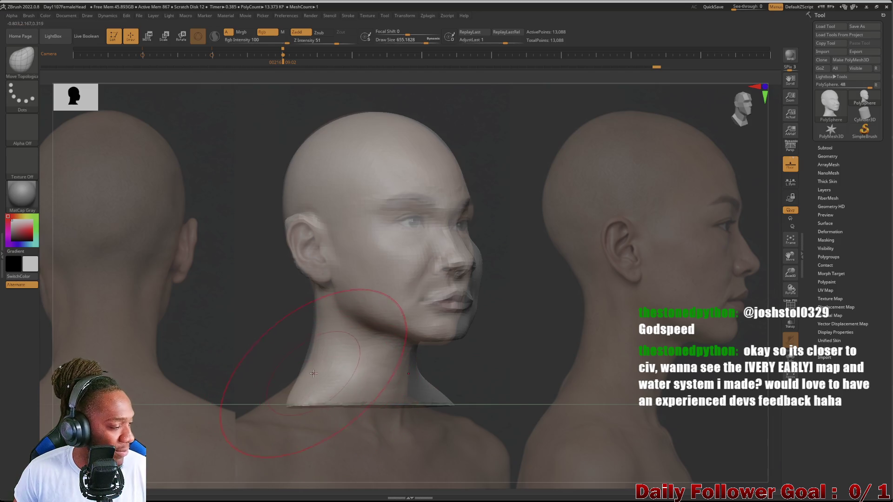
key(bracketleft)
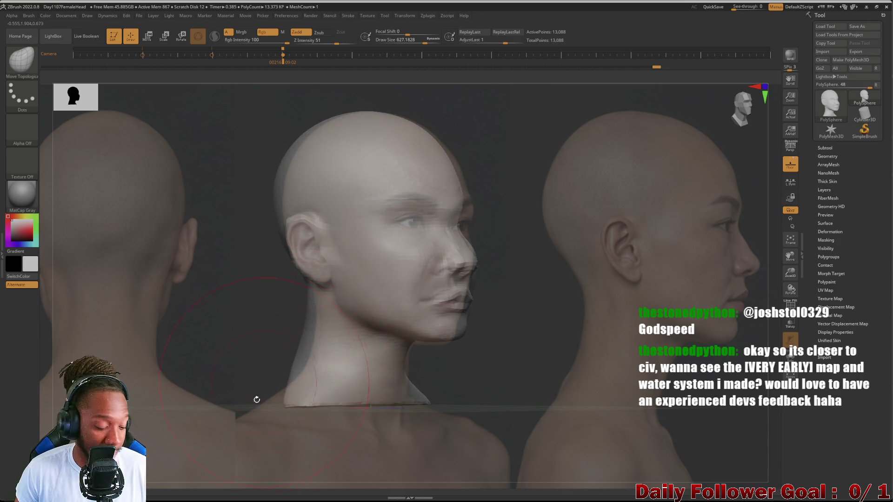
drag(54, 307, 42, 305)
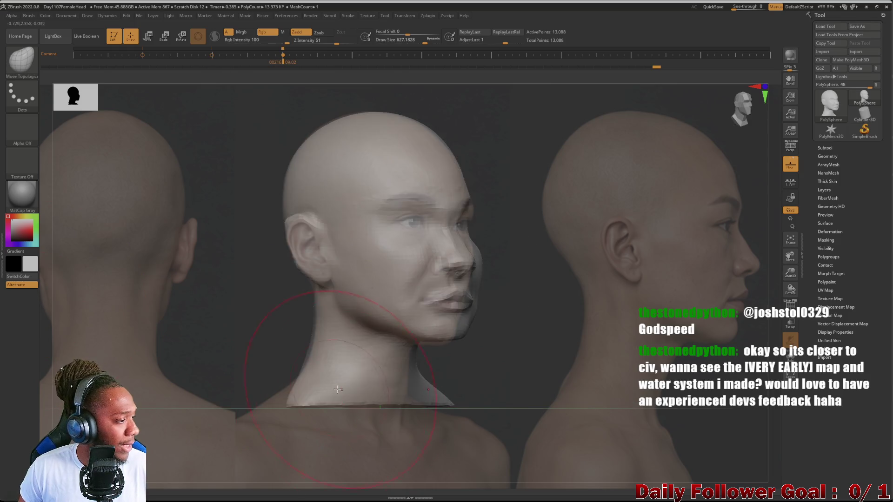
key(bracketleft)
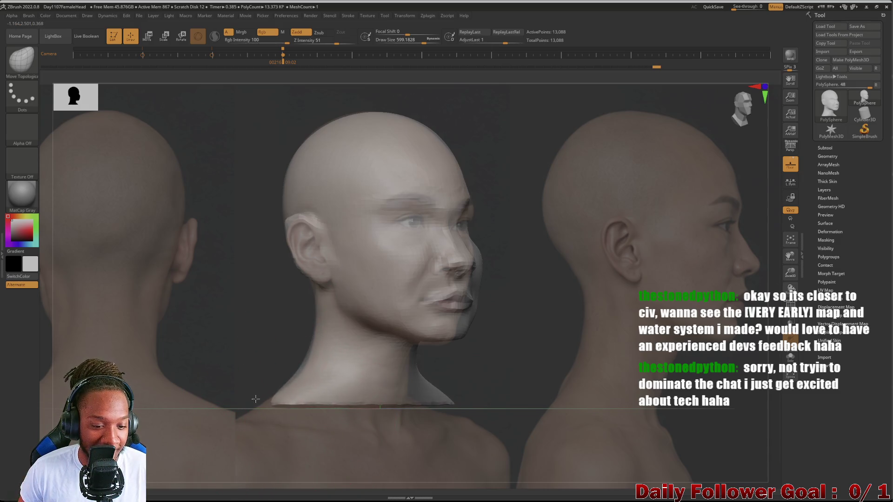
mouse_move(278, 379)
mouse_down()
mouse_move(283, 365)
mouse_move(303, 371)
mouse_move(217, 383)
mouse_up()
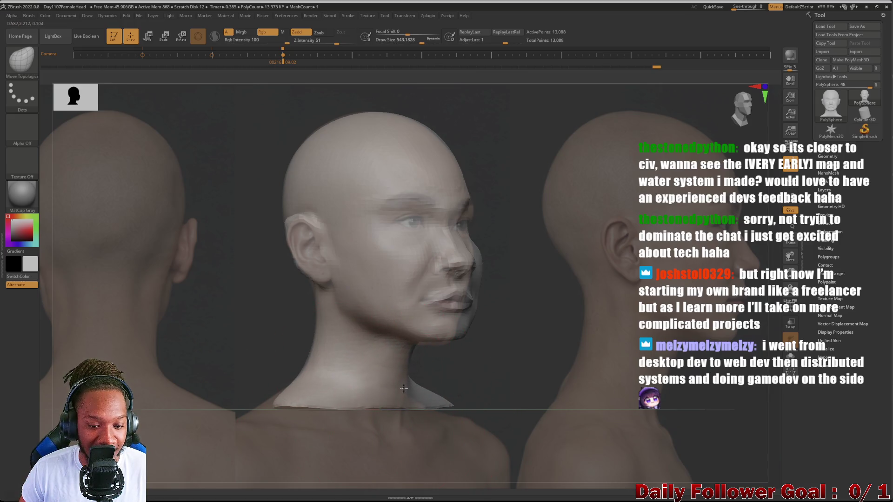
key(bracketleft)
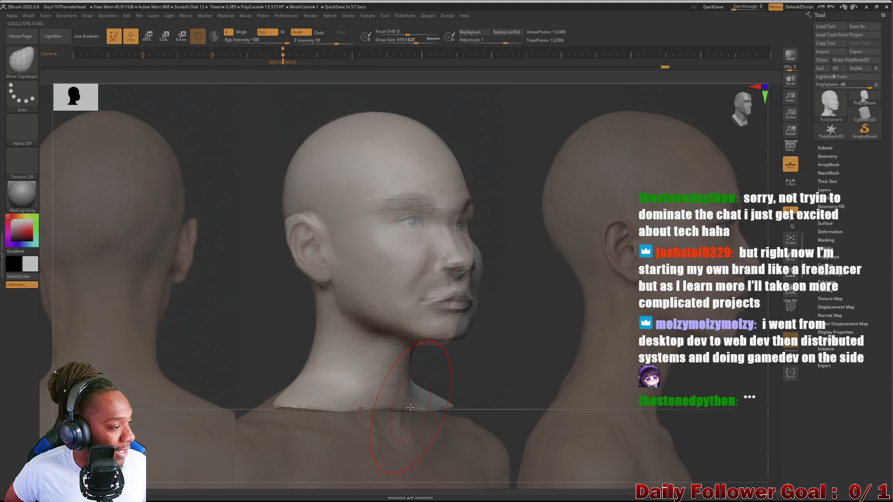
Drag the neck's lower edges down and left, undoing an unwanted jaw reshape.
drag(448, 397, 450, 424)
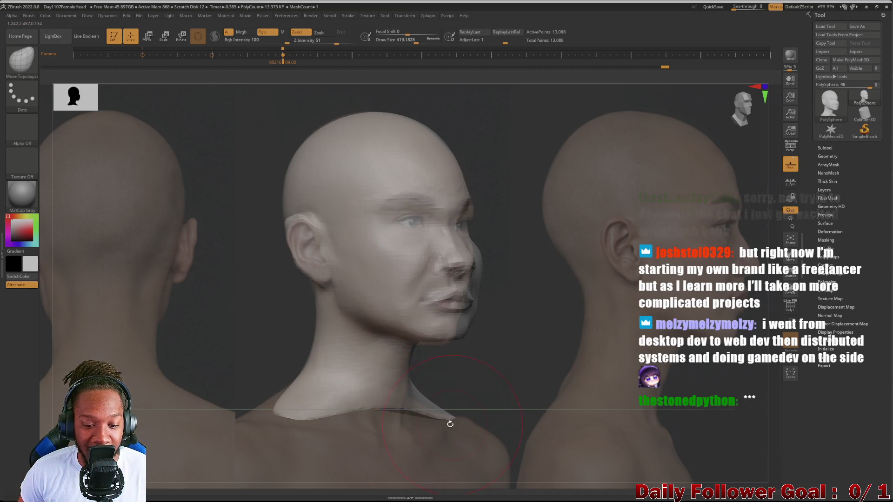
drag(417, 380, 410, 398)
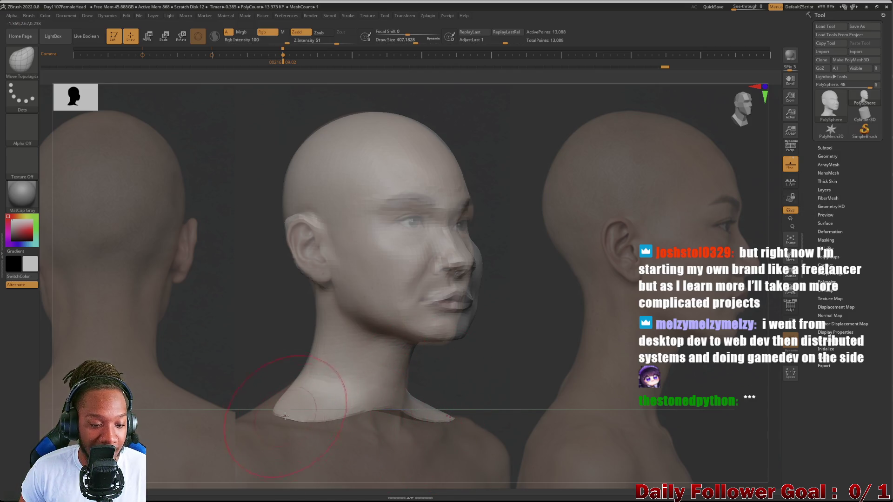
drag(284, 416, 272, 414)
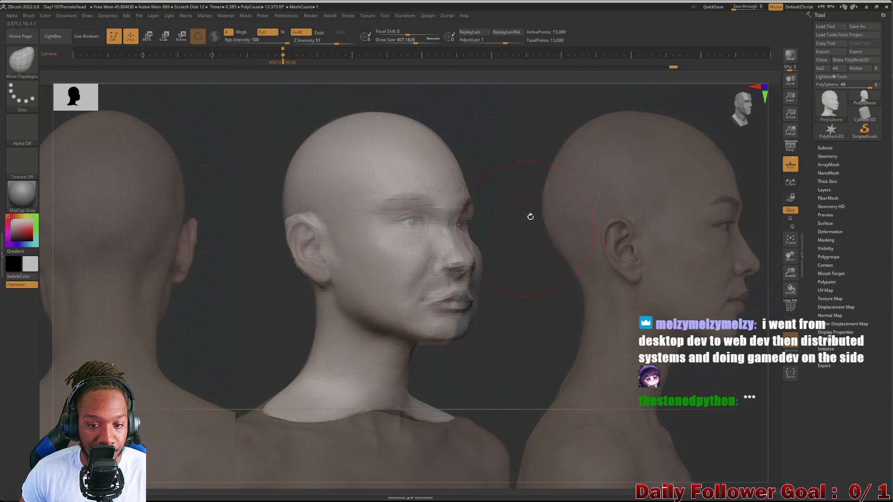
key(bracketright)
key(bracketright)
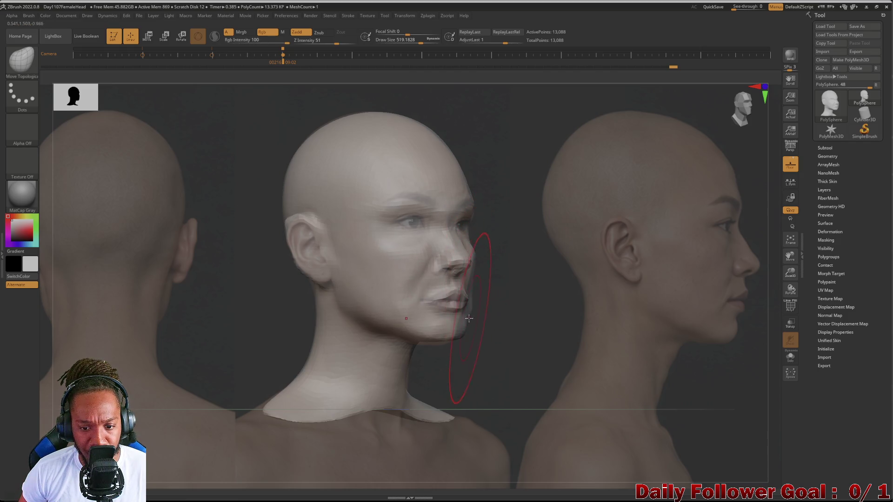
mouse_move(469, 318)
mouse_down()
mouse_move(458, 307)
mouse_move(475, 283)
mouse_up()
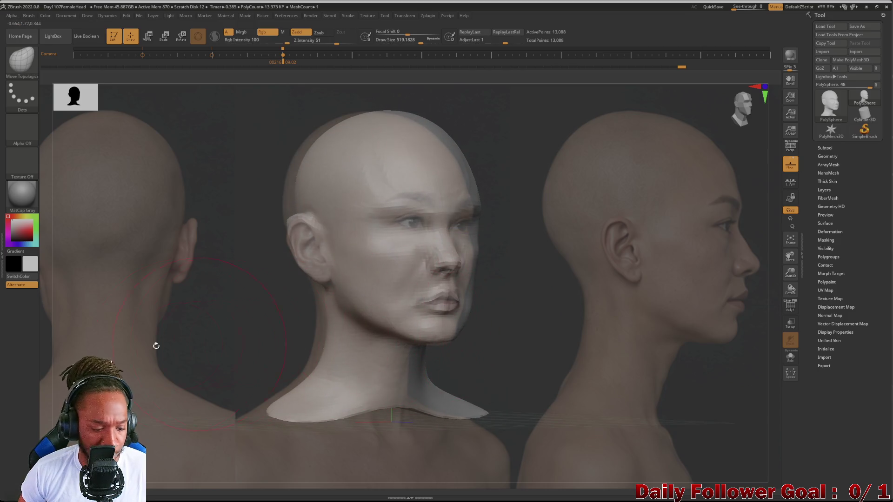
key(ctrl+z)
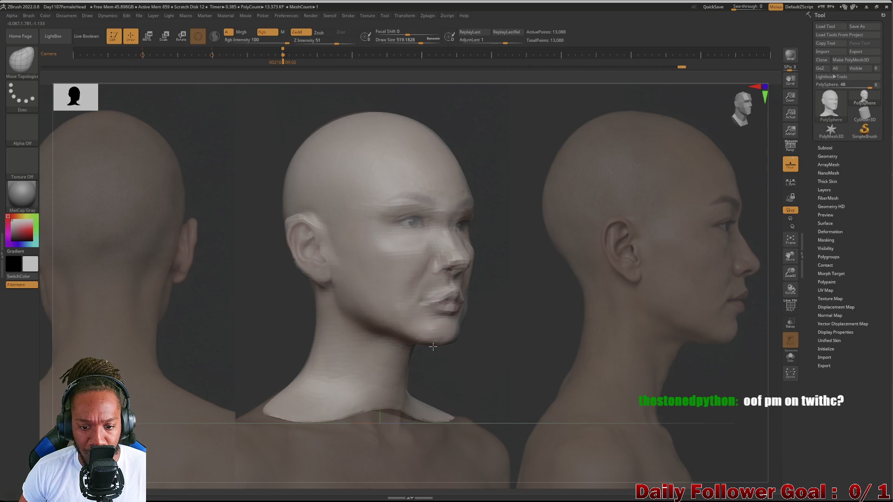
key(bracketleft)
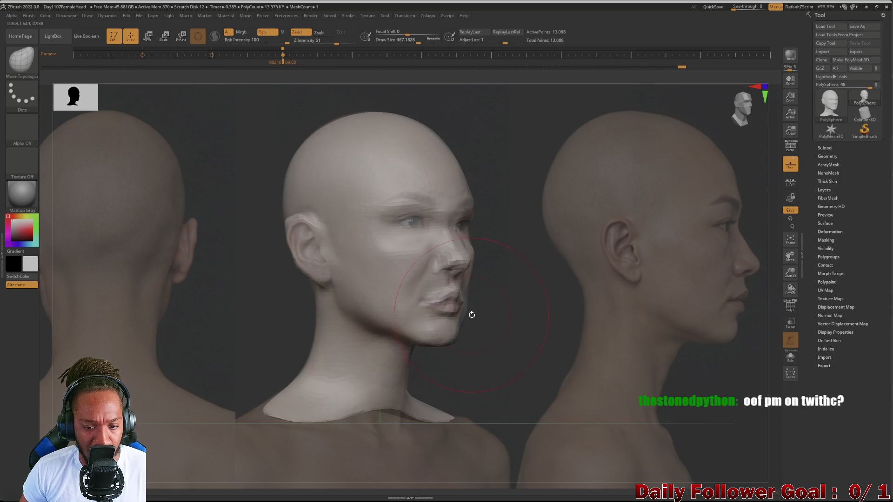
key(bracketleft)
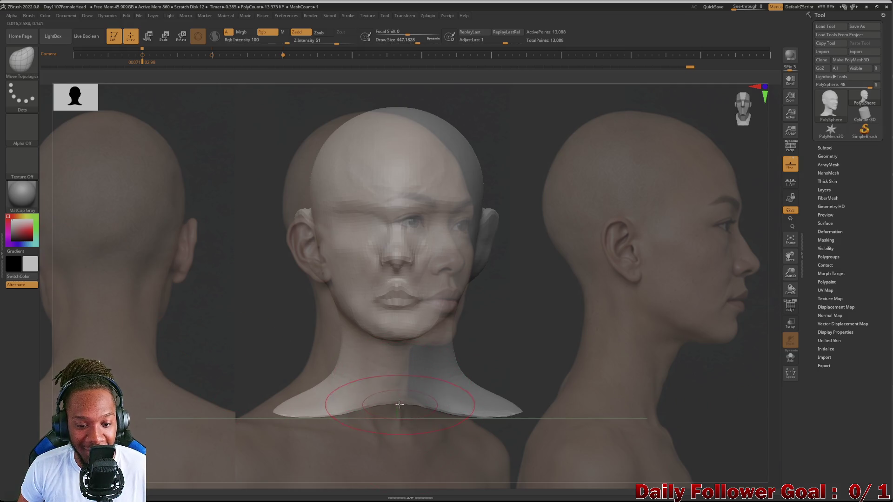
key(bracketright)
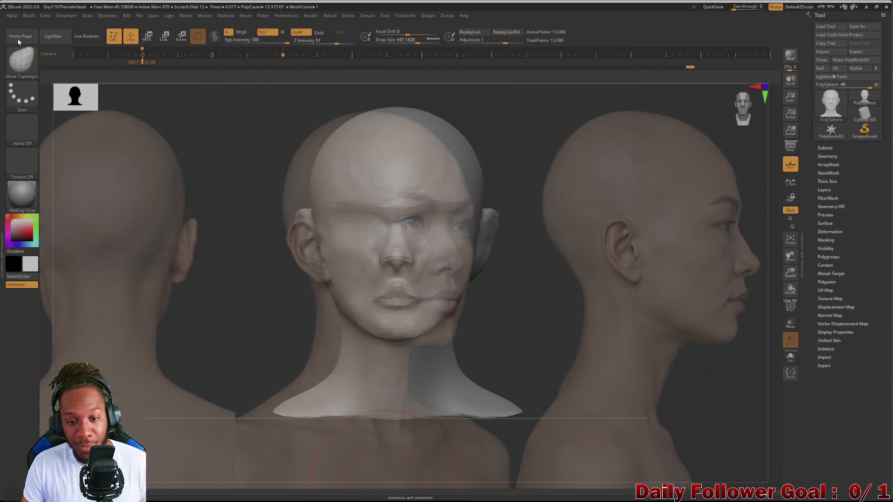
Bring the browser playing the shared Streamable clip in front of ZBrush.
mouse_move(863, 114)
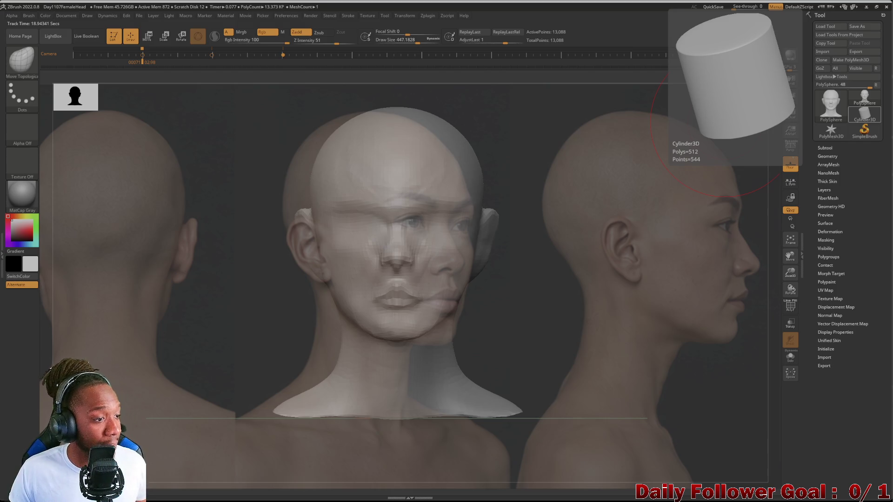
mouse_move(467, 492)
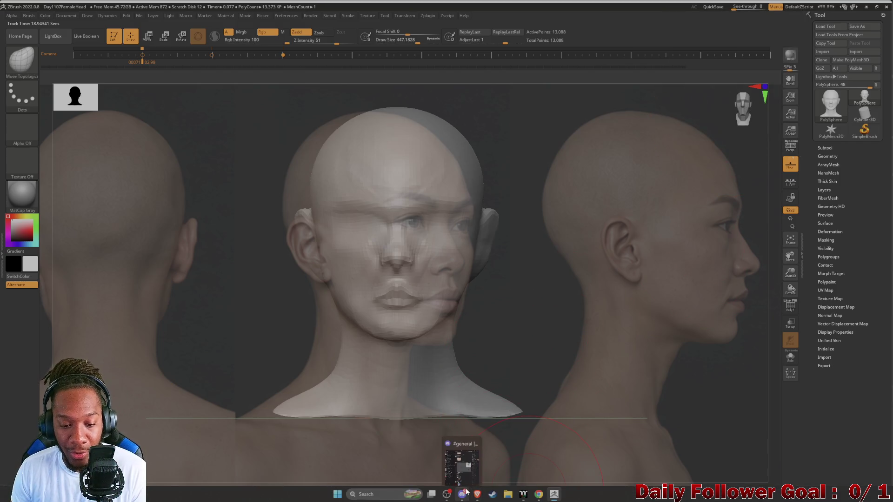
mouse_move(543, 493)
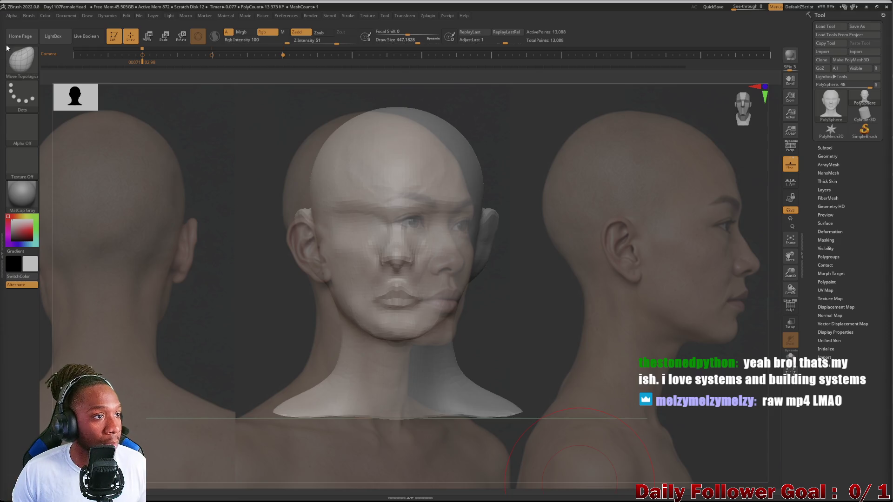
mouse_move(413, 501)
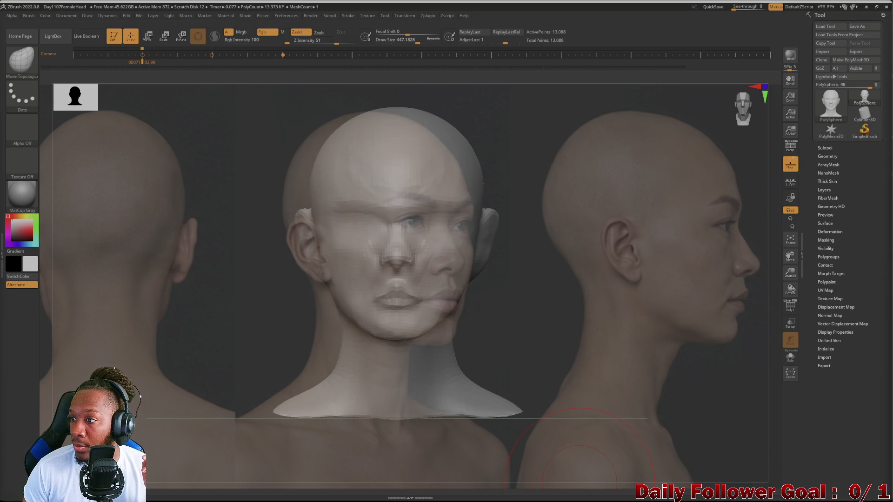
key(alt+Tab)
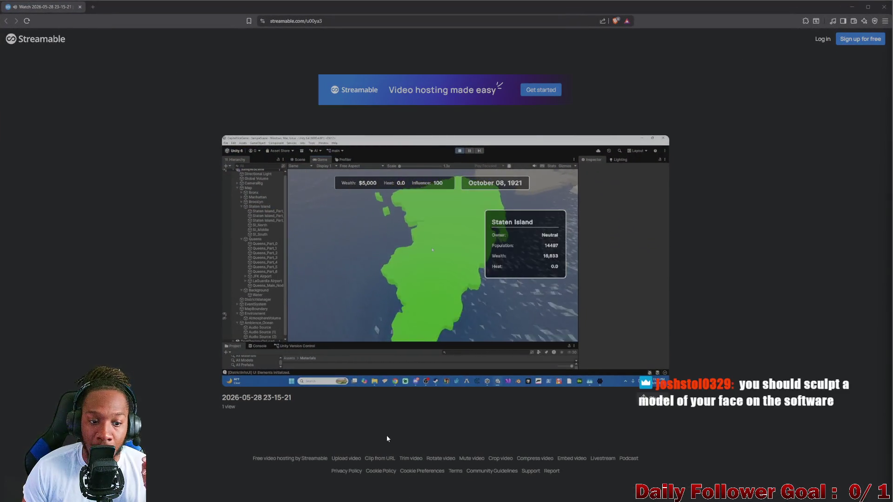
Rewind the Streamable clip near its start, watch it, then close the browser.
click(248, 377)
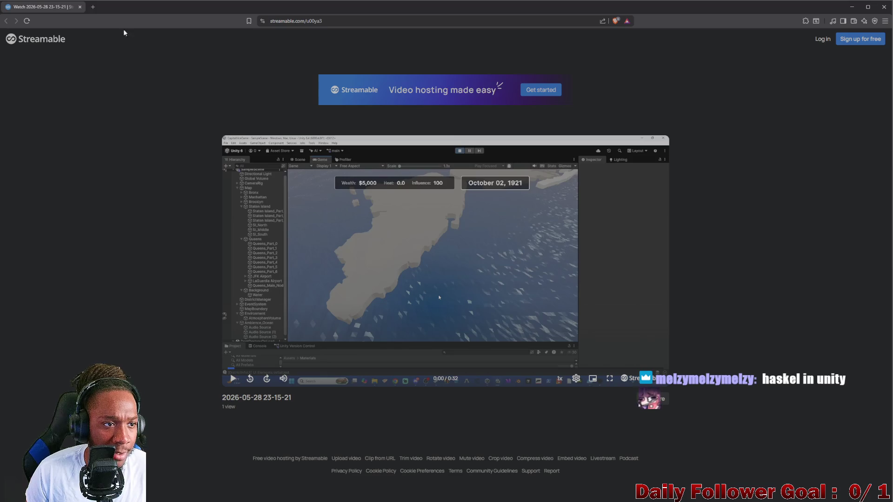
click(80, 7)
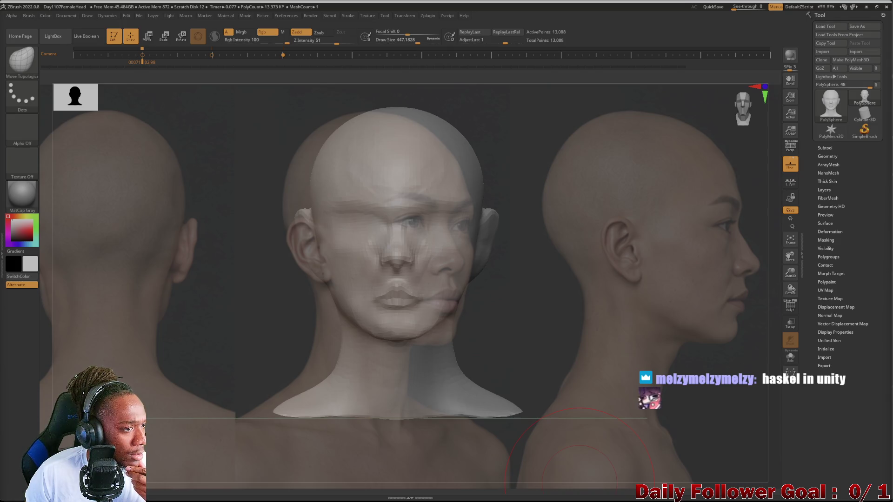
Switch to the Discord viewer playing the low-poly tree and stumps clip.
key(alt+Tab)
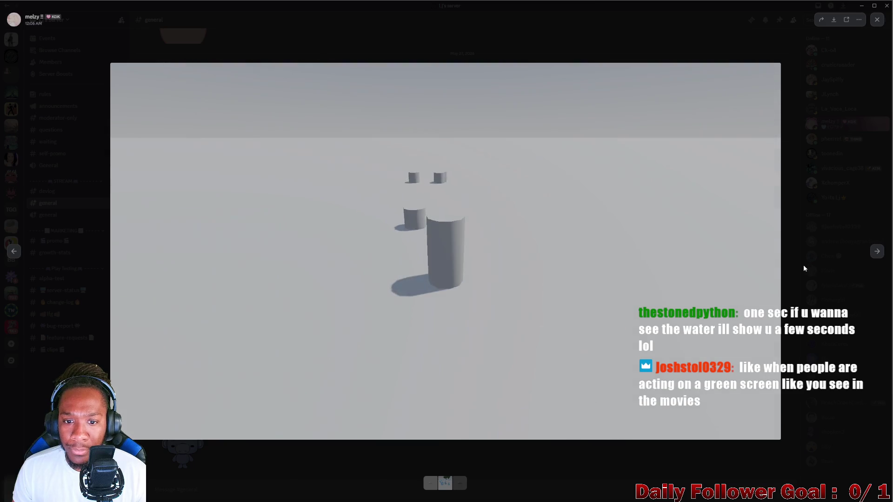
Advance to the blue-capsule clip, pause and resume it, then skip to the next attachment.
click(876, 251)
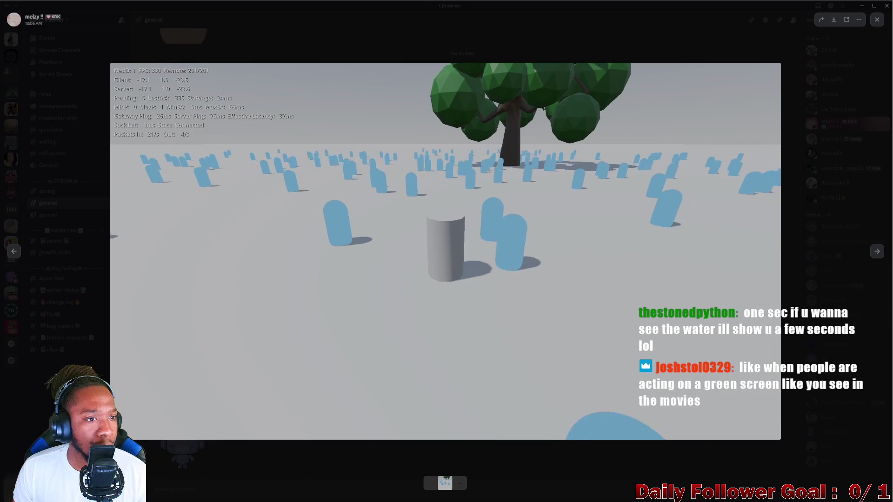
click(168, 96)
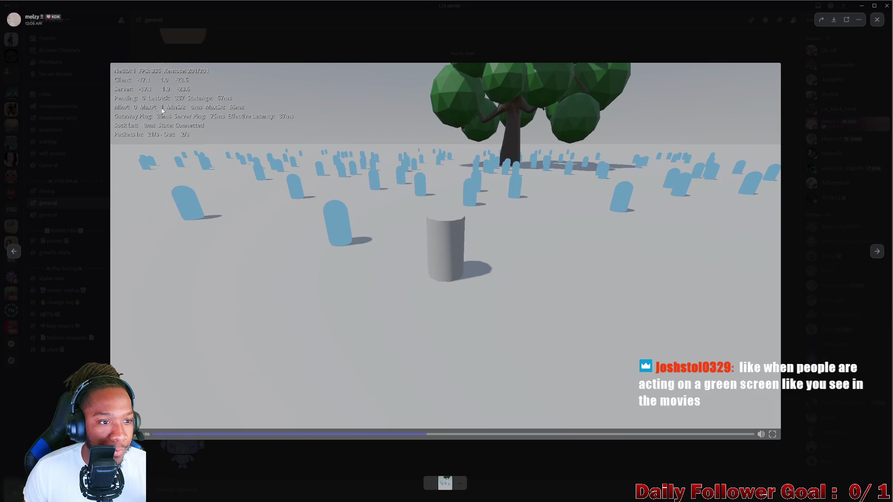
click(325, 199)
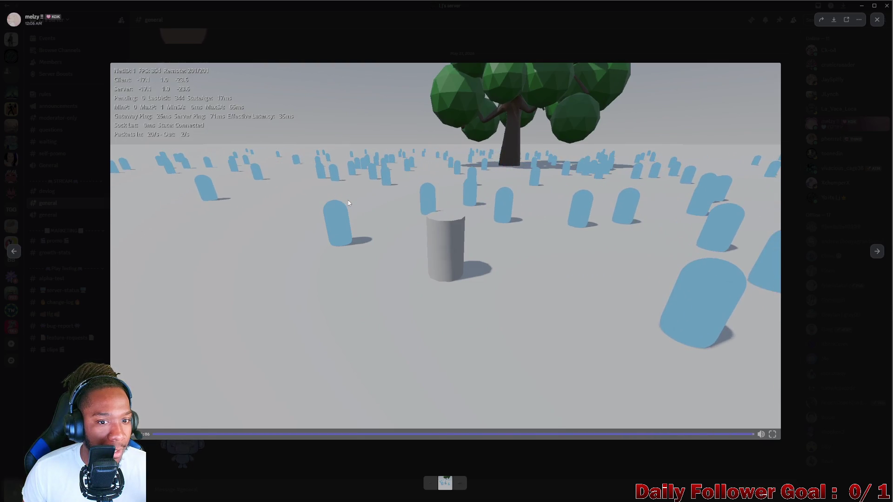
click(352, 201)
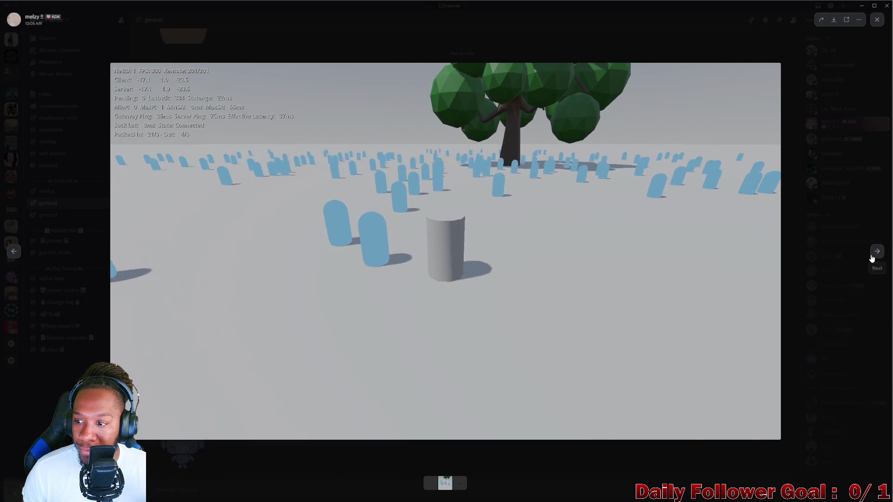
click(876, 251)
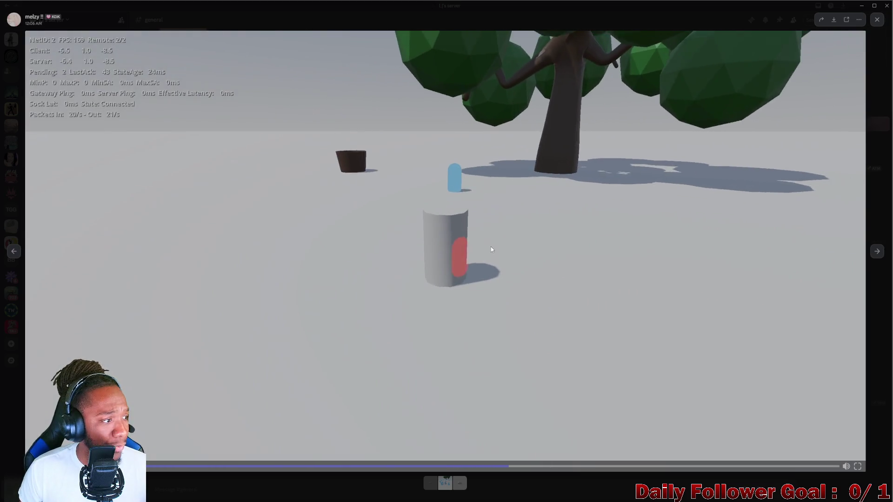
Pause and resume the multiplayer capsule clip, then snap the viewer to the left screen edge.
click(490, 247)
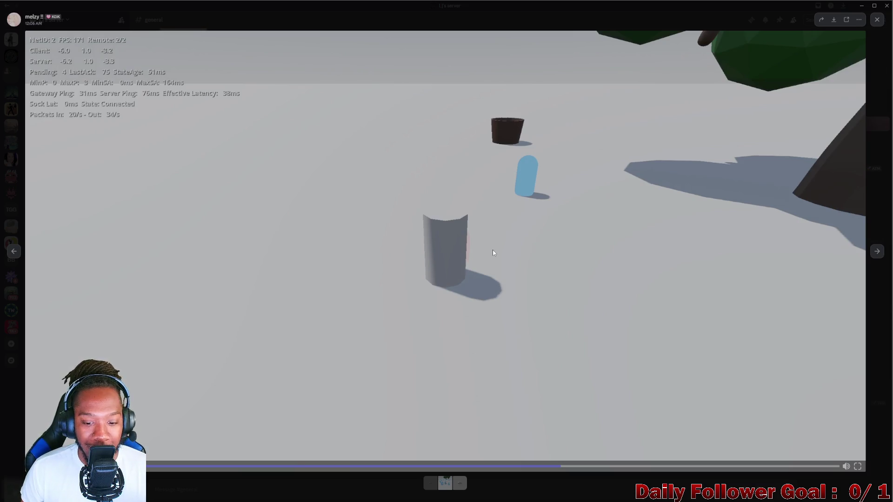
click(493, 250)
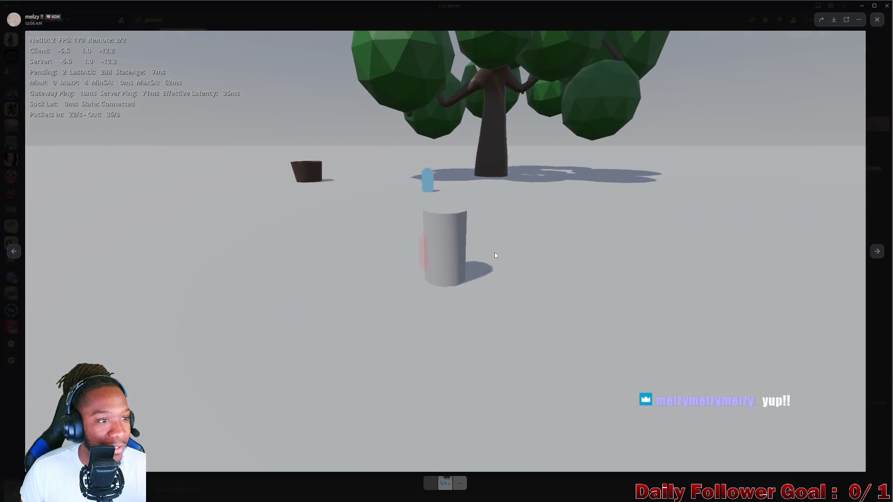
click(494, 253)
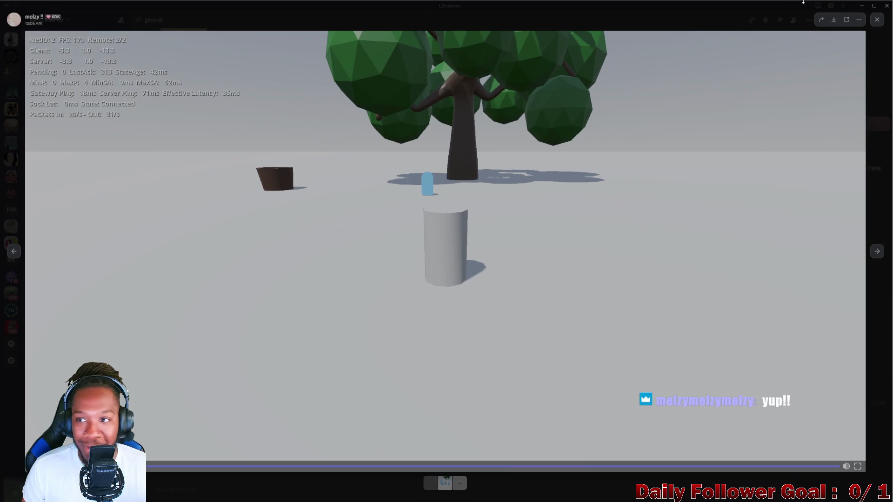
mouse_move(751, 9)
mouse_down()
mouse_move(56, 21)
mouse_move(320, 185)
mouse_move(559, 32)
mouse_move(554, 19)
mouse_up()
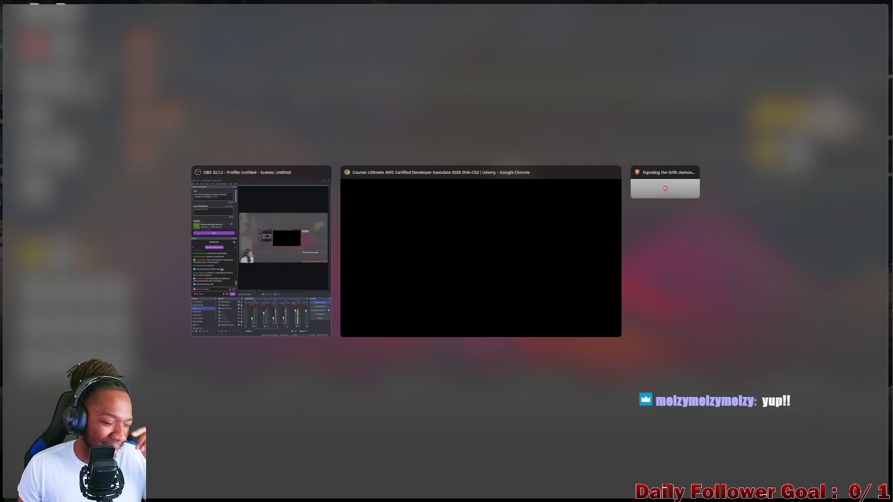
Return to the ZBrush head sculpt, orbit it slightly, and reopen the Spotlight dial with Shift+Z.
click(579, 446)
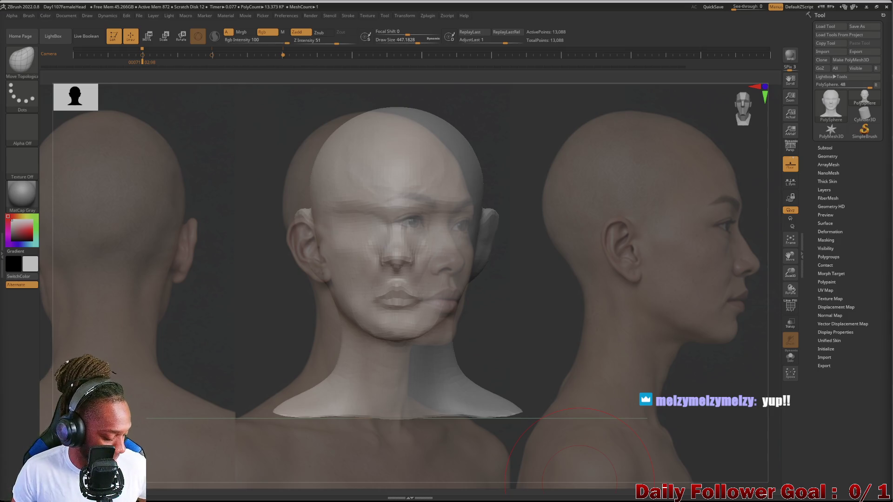
drag(275, 349, 235, 339)
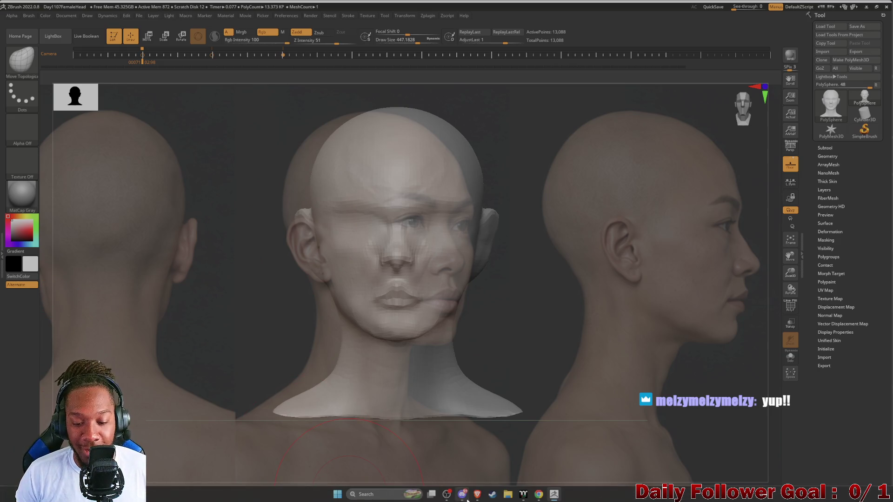
mouse_move(450, 494)
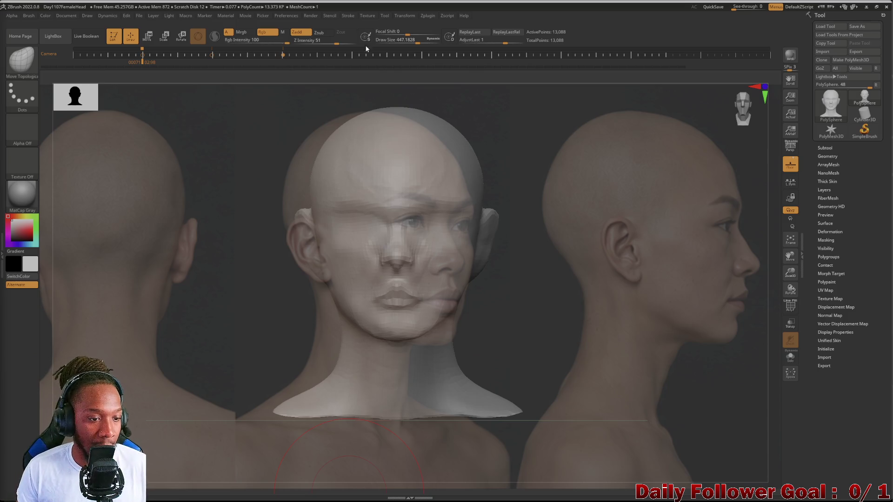
key(shift+z)
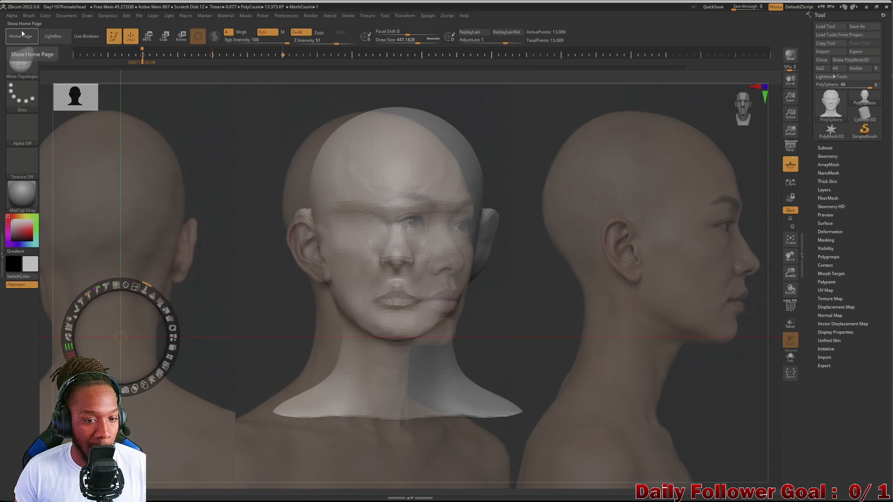
Centre the front photo behind the head, side view left and back view right, then hide the Spotlight dial.
mouse_move(120, 337)
mouse_down()
mouse_move(256, 259)
mouse_move(355, 279)
mouse_move(184, 300)
mouse_move(249, 309)
mouse_move(170, 269)
mouse_move(161, 275)
mouse_move(149, 259)
mouse_move(204, 180)
mouse_move(175, 320)
mouse_move(166, 329)
mouse_move(164, 316)
mouse_move(166, 324)
mouse_up()
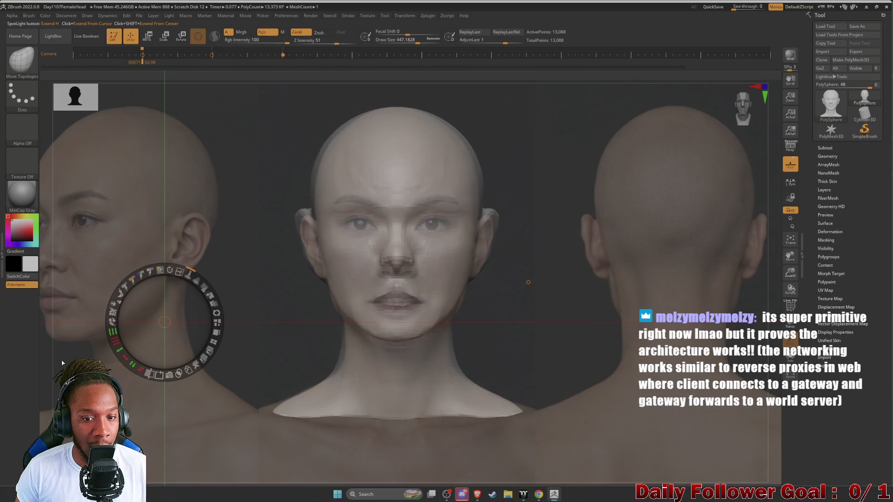
click(300, 304)
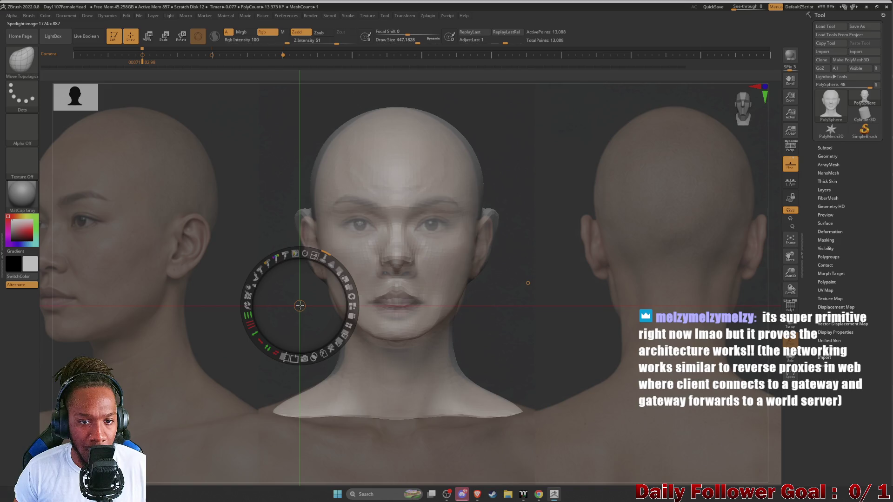
key(z)
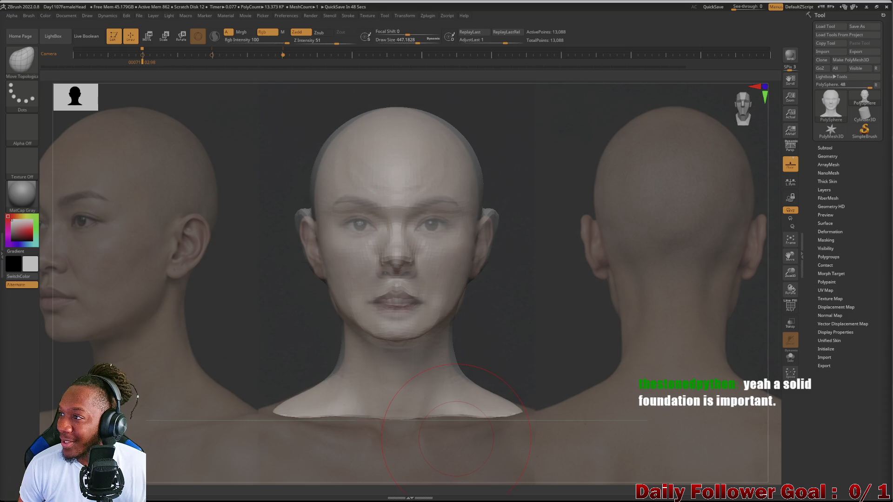
mouse_move(890, 154)
mouse_down()
mouse_move(771, 151)
mouse_move(613, 21)
mouse_move(577, 4)
mouse_up()
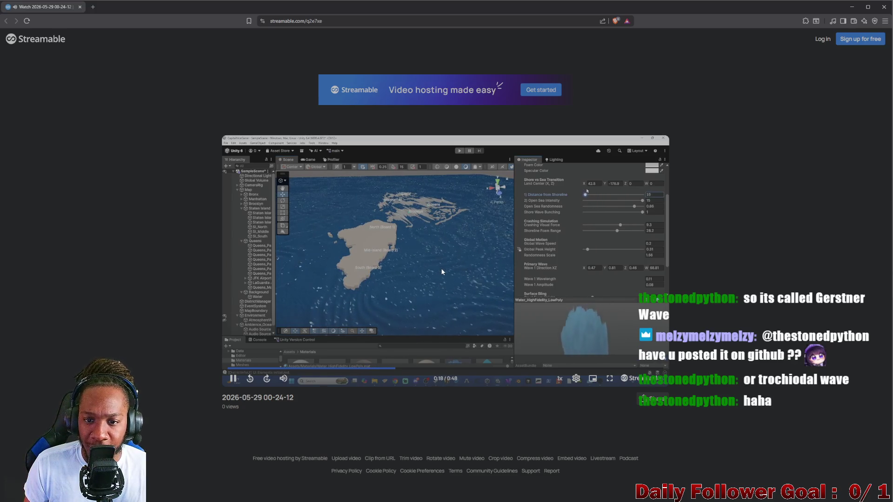
Pause the ocean-scene video and close the Streamable page to return to the head sculpt.
click(390, 271)
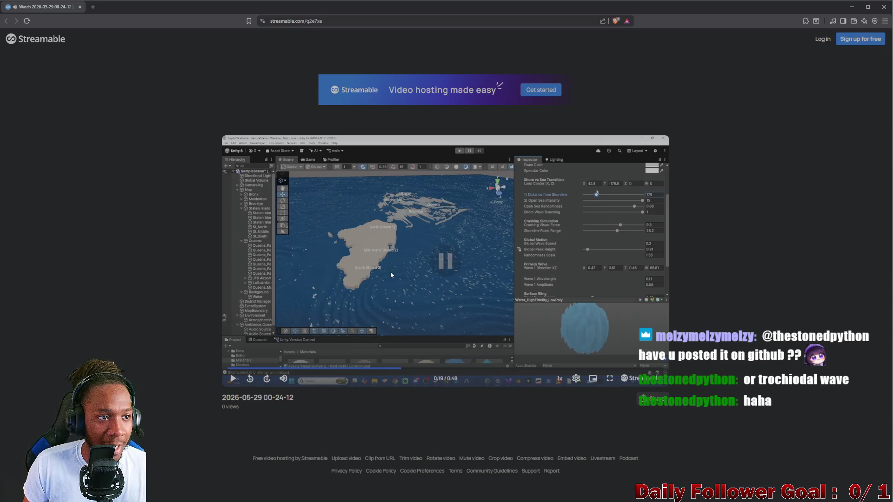
click(80, 8)
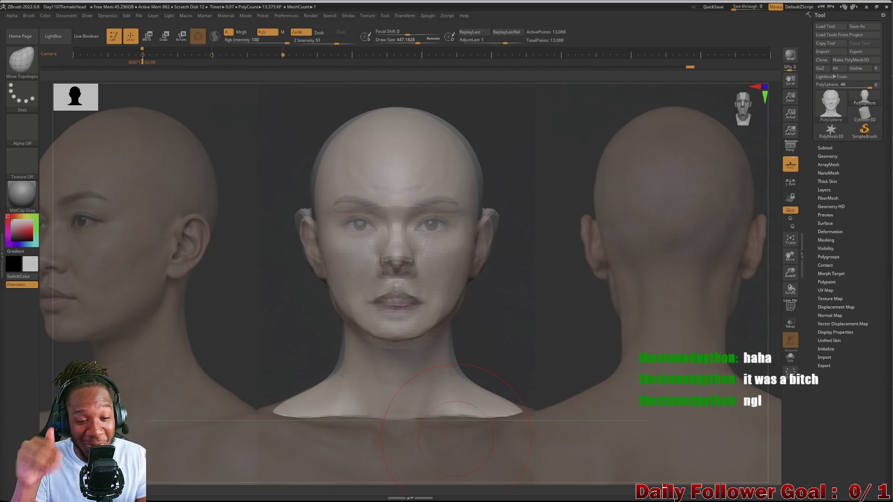
mouse_move(419, 501)
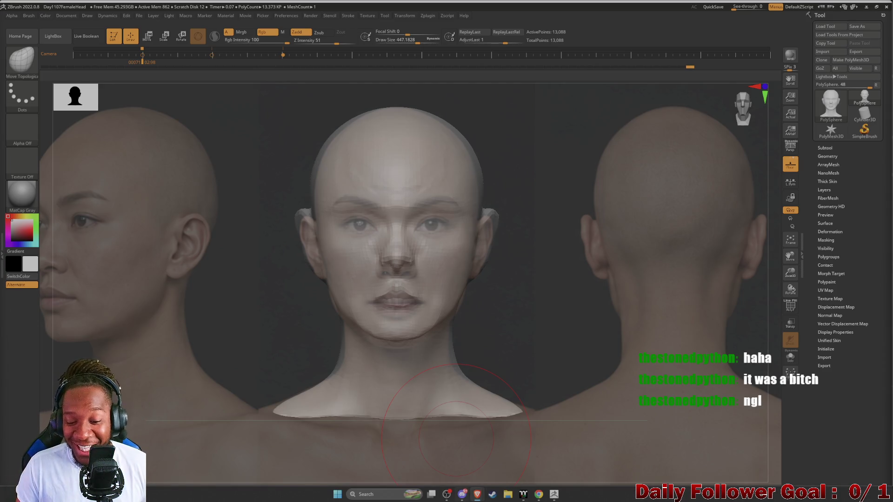
mouse_move(477, 494)
mouse_move(479, 462)
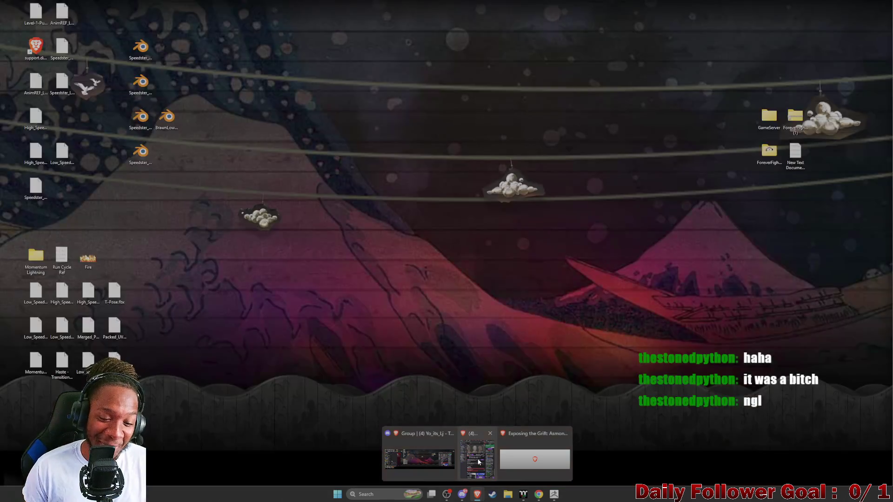
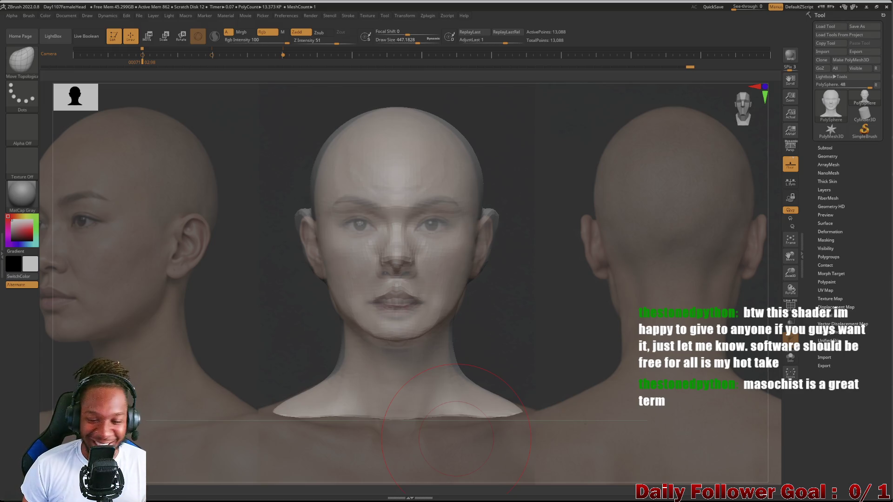
Enlarge the brush to about 650 draw size and test a broad stroke over the head.
key(bracketright)
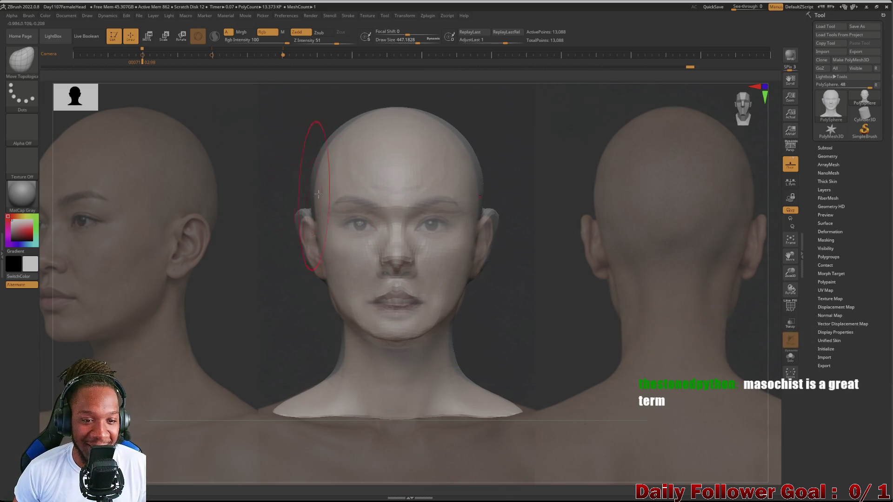
key(bracketright)
key(bracketright)
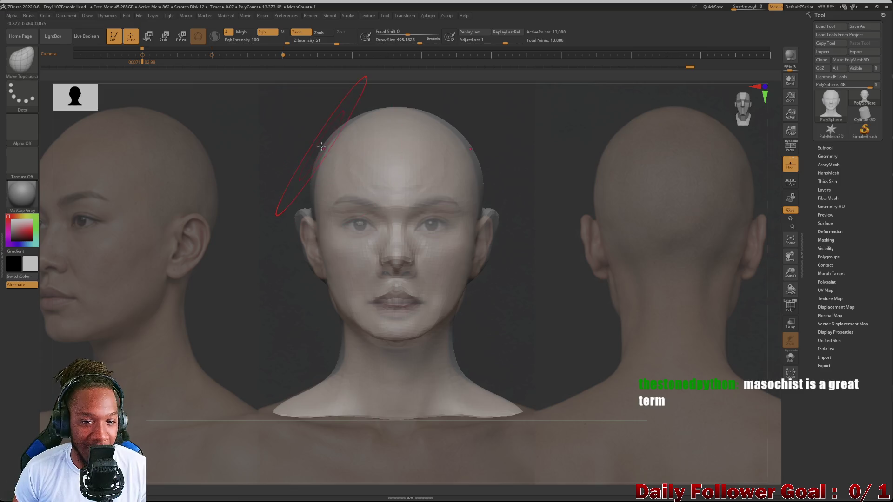
key(bracketright)
key(bracketright)
key(bracketright)
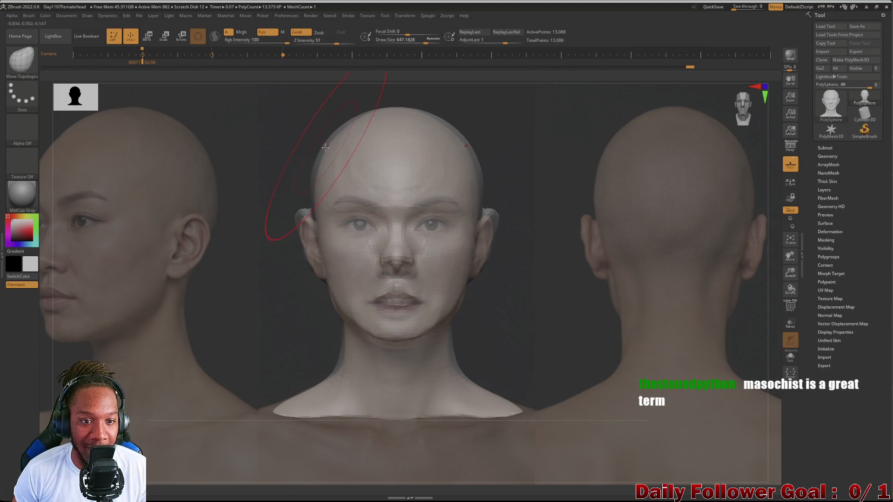
drag(317, 150, 298, 158)
Undo the trial stroke, restore the front-facing state, and raise the brush to about 700.
key(ctrl+z)
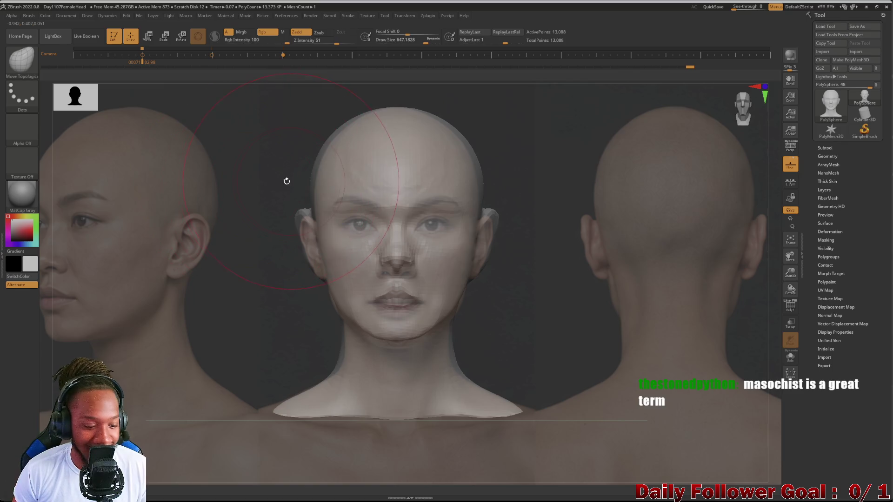
key(ctrl+z)
key(ctrl+shift+z)
key(bracketright)
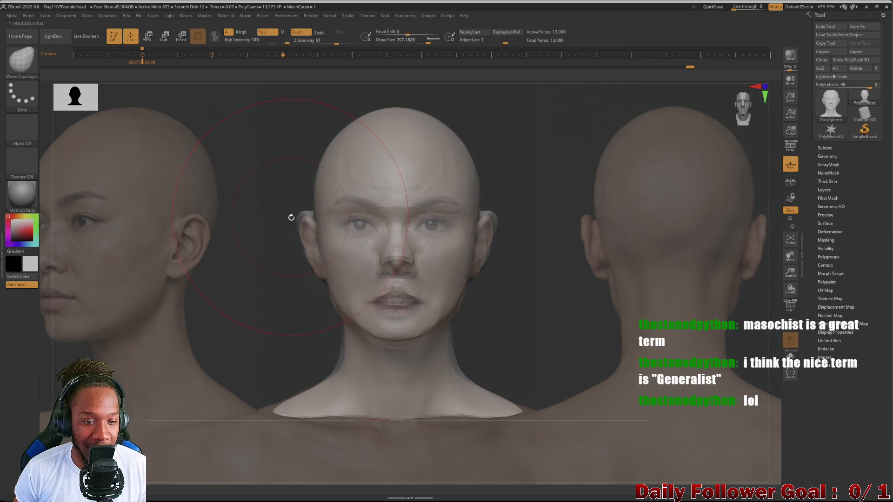
Undo back to the original nose and mouth shape, then pull both ears inward.
key(ctrl+z)
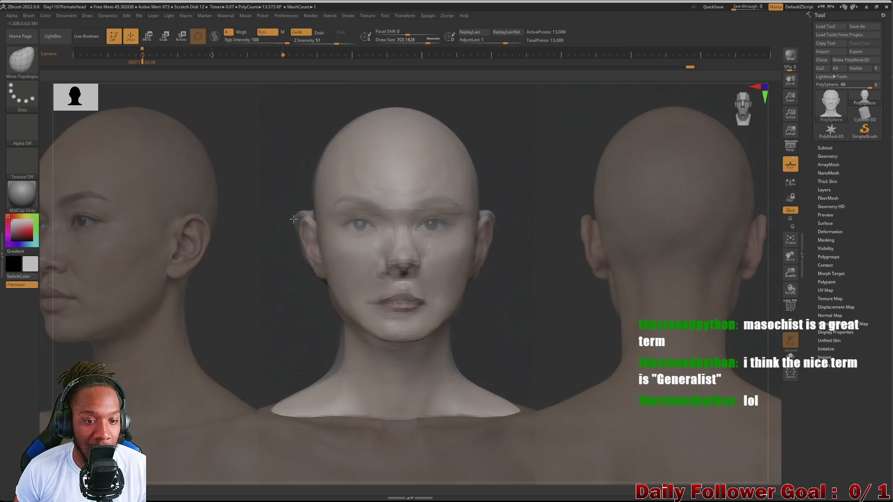
key(ctrl+z)
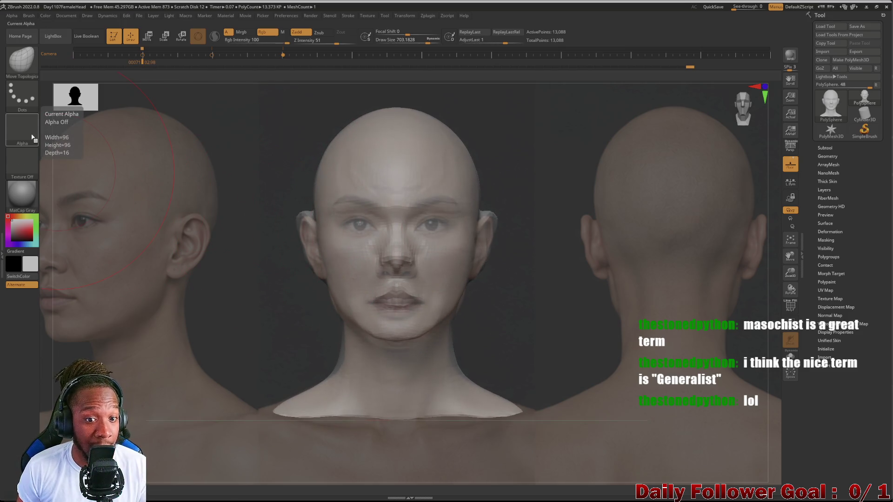
drag(296, 218, 302, 229)
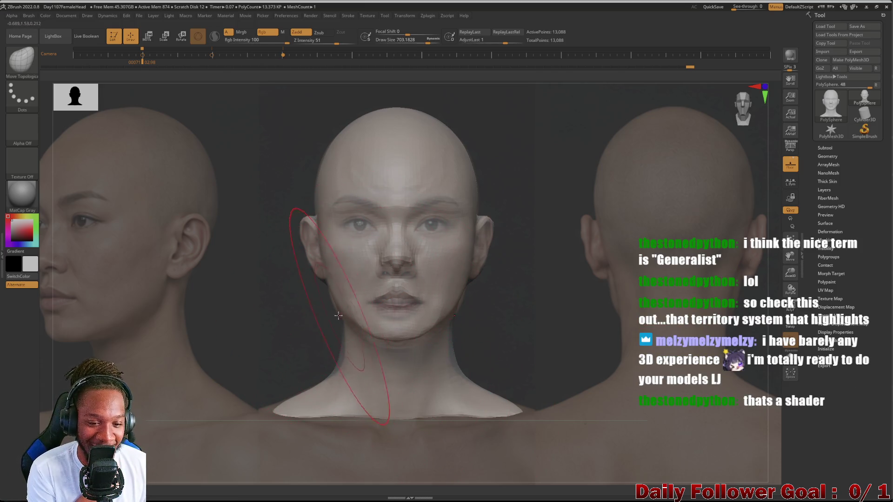
Shrink the brush slightly, reshape the chin and lower lip, lower the lips, and shape the nostrils.
key(bracketleft)
key(bracketleft)
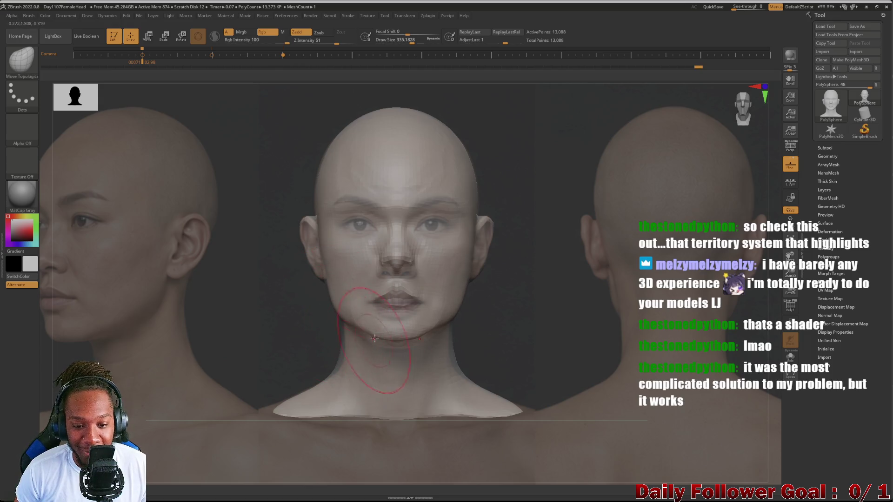
mouse_move(394, 336)
mouse_down()
mouse_move(395, 344)
mouse_move(360, 341)
mouse_up()
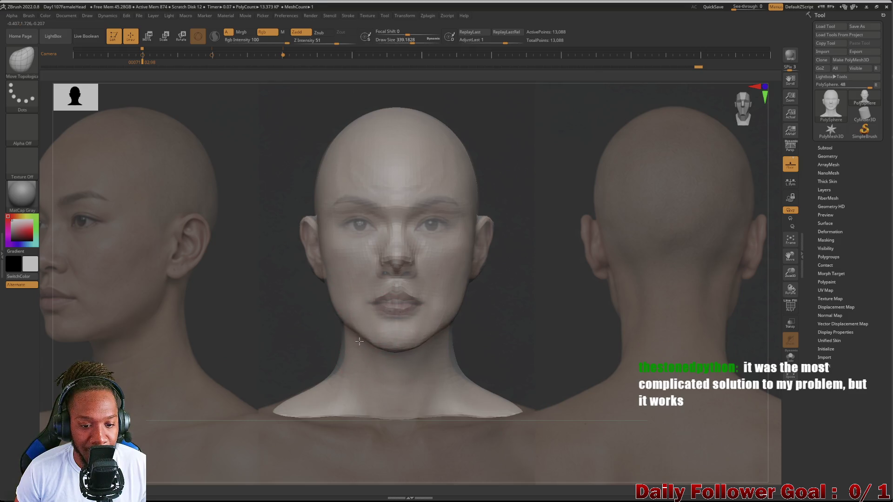
drag(380, 304, 411, 315)
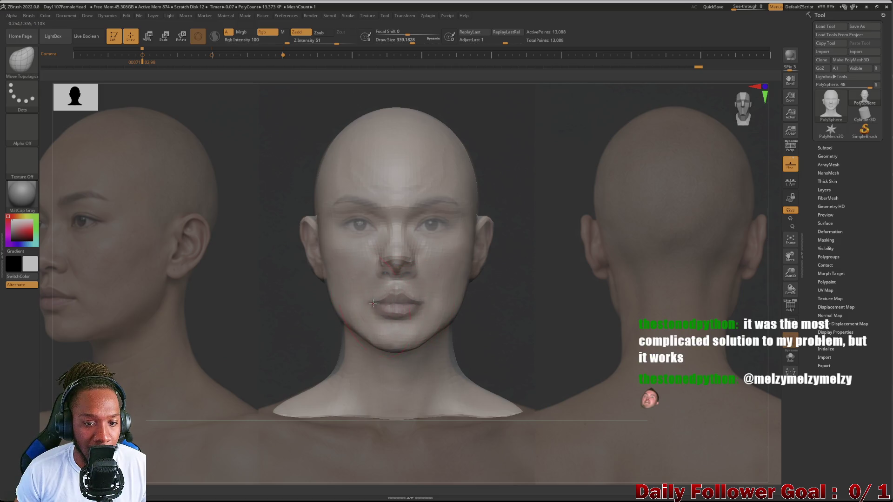
drag(386, 260, 380, 266)
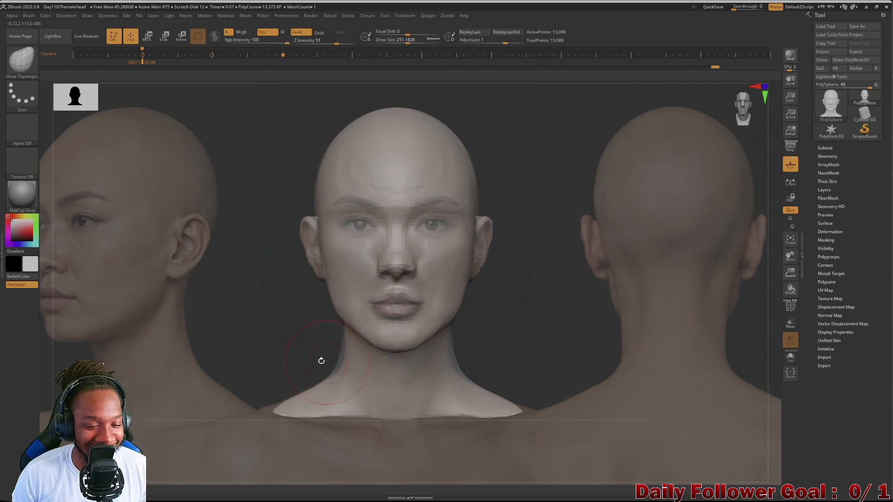
Enlarge the brush to about 411 and jump to the side-profile camera keyframe.
key(bracketright)
key(bracketright)
key(bracketright)
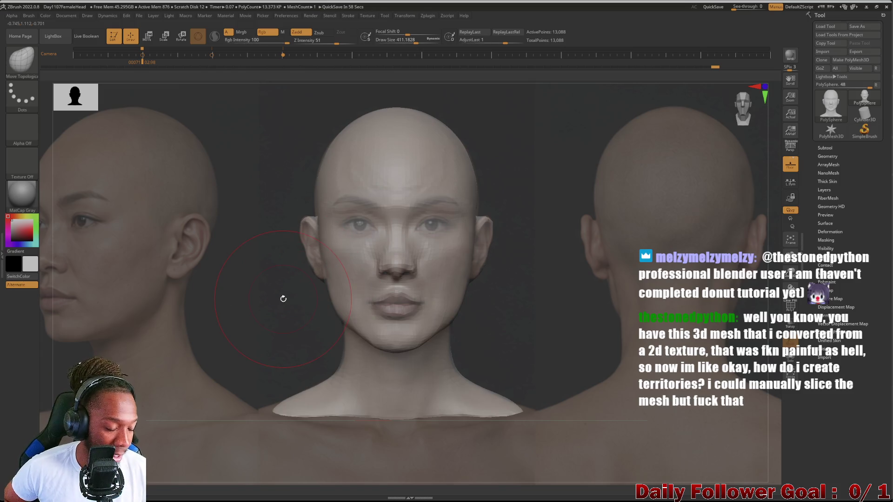
key(Right)
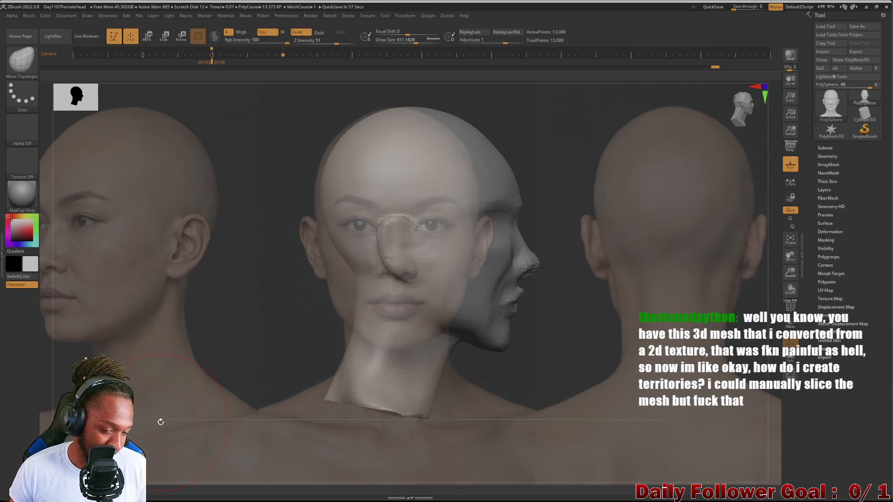
Tile the reference photos in Spotlight, shift and shrink the three-quarter photo, then hide Spotlight.
key(shift+z)
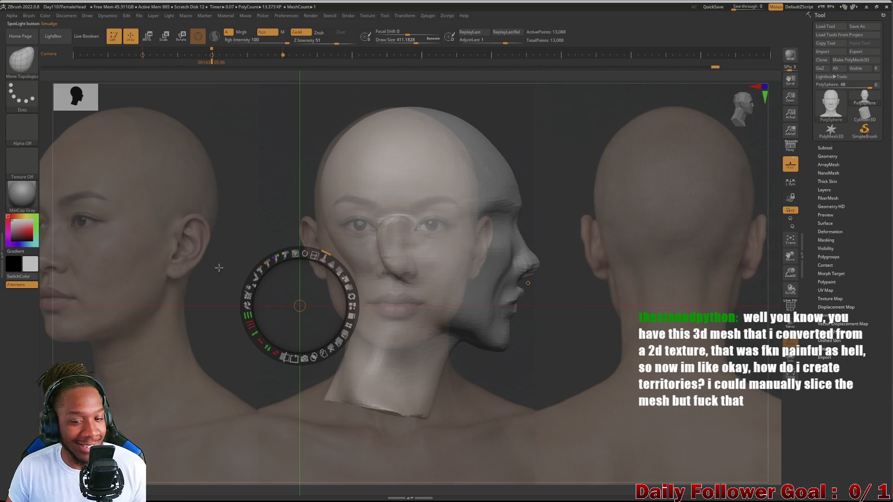
click(285, 357)
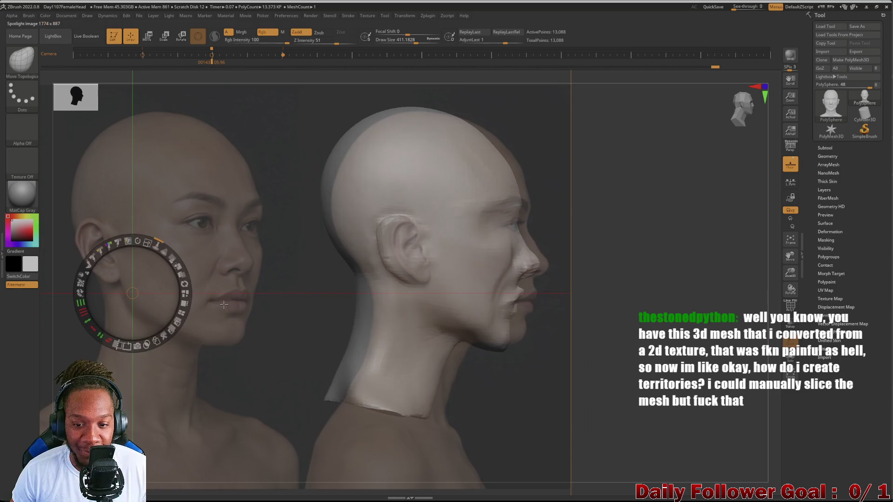
click(215, 302)
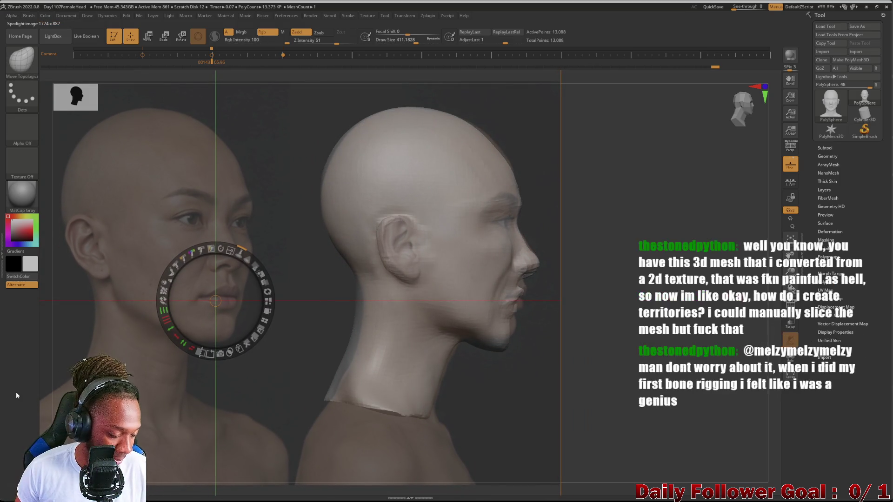
key(z)
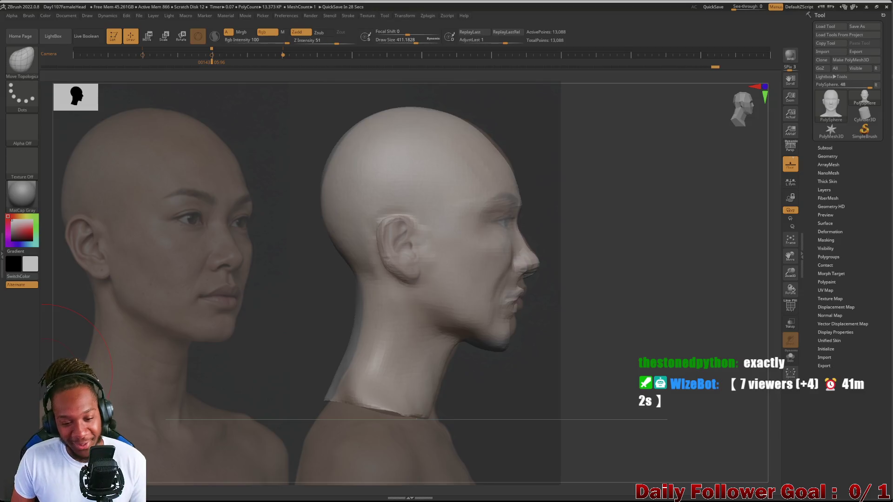
Enlarge the brush to about 523 and reshape the area below the ear and the neck.
key(bracketright)
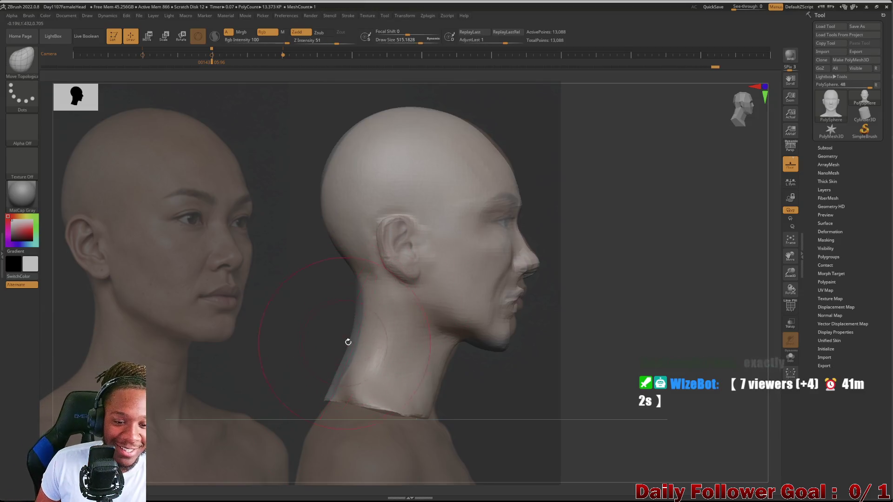
key(bracketright)
drag(350, 326, 346, 332)
key(ctrl+z)
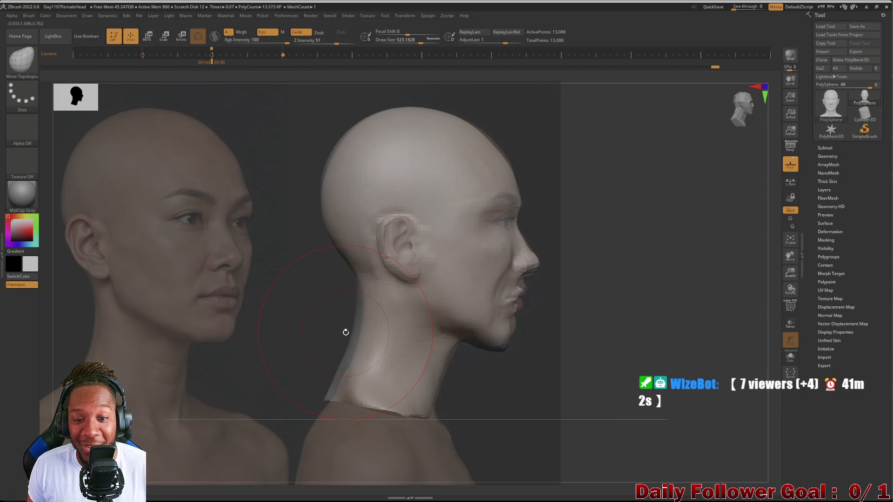
drag(353, 336, 360, 342)
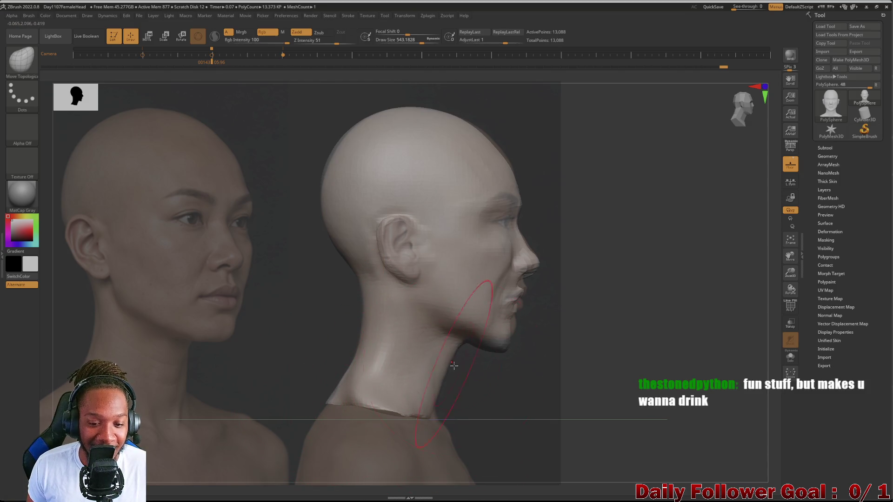
drag(436, 411, 434, 416)
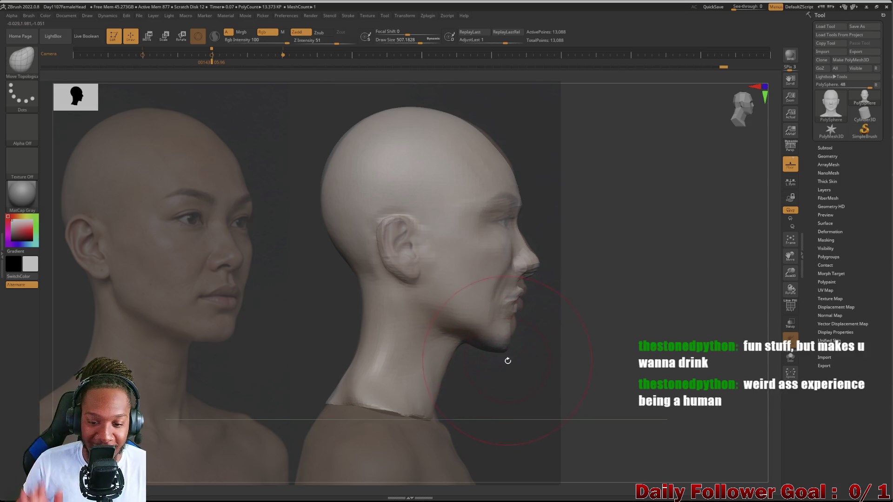
Lift the underside of the jaw and push the nose, lips and chin forward on the profile.
drag(501, 353, 517, 338)
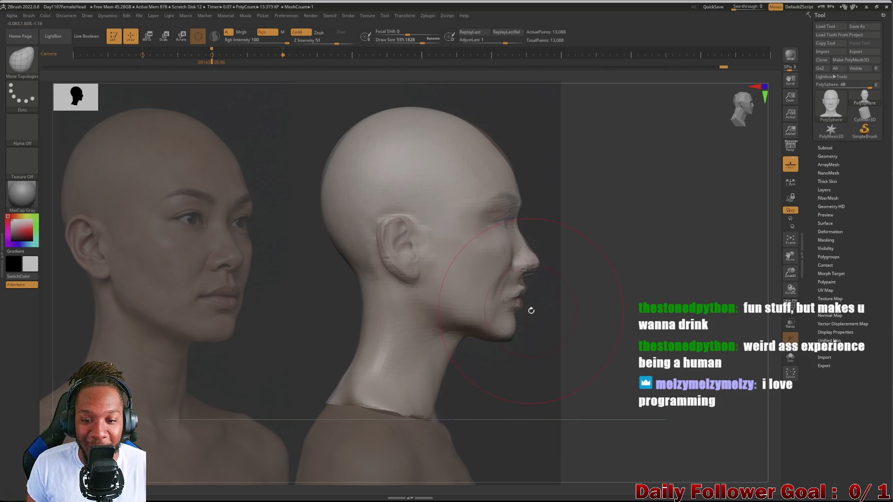
drag(524, 276, 530, 271)
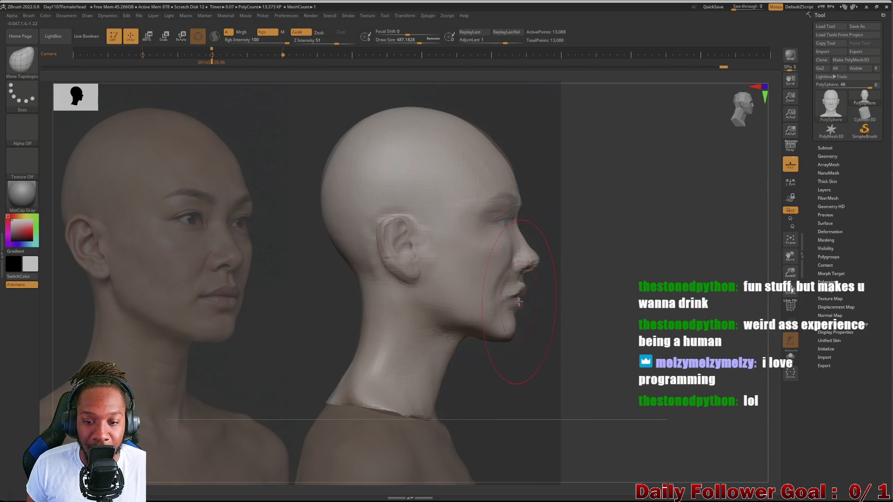
drag(519, 302, 515, 302)
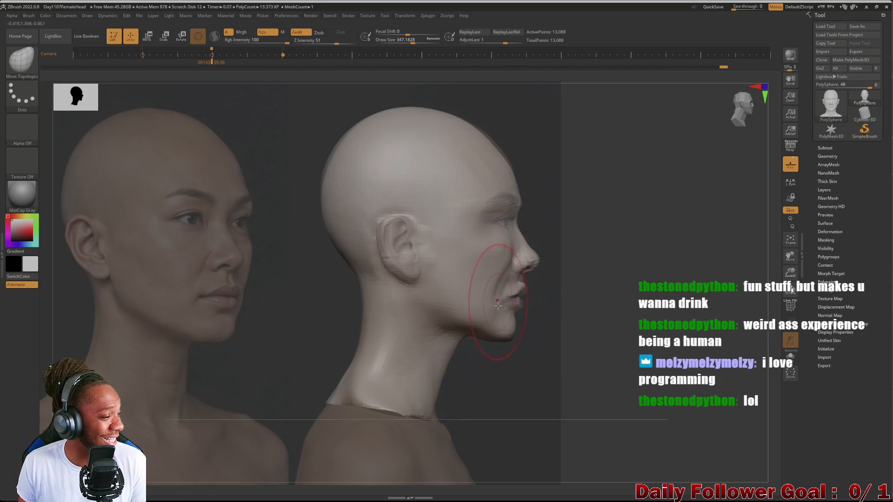
drag(523, 317, 518, 315)
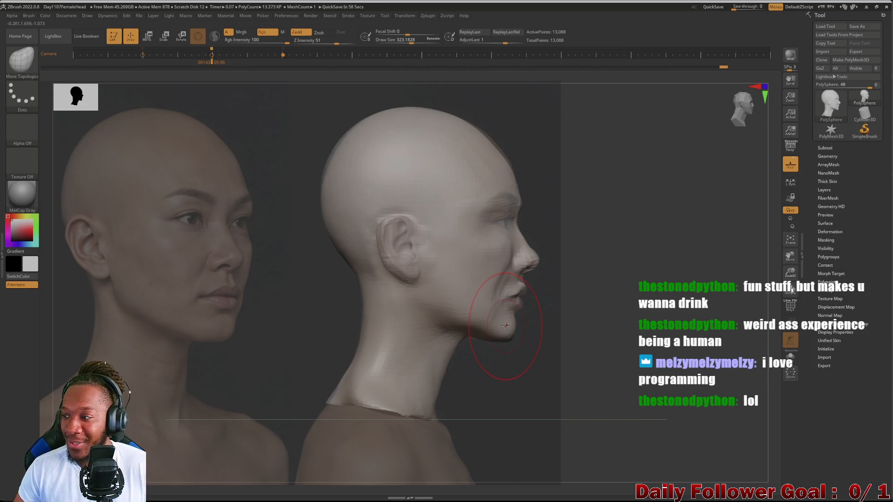
drag(508, 319, 510, 302)
key(bracketleft)
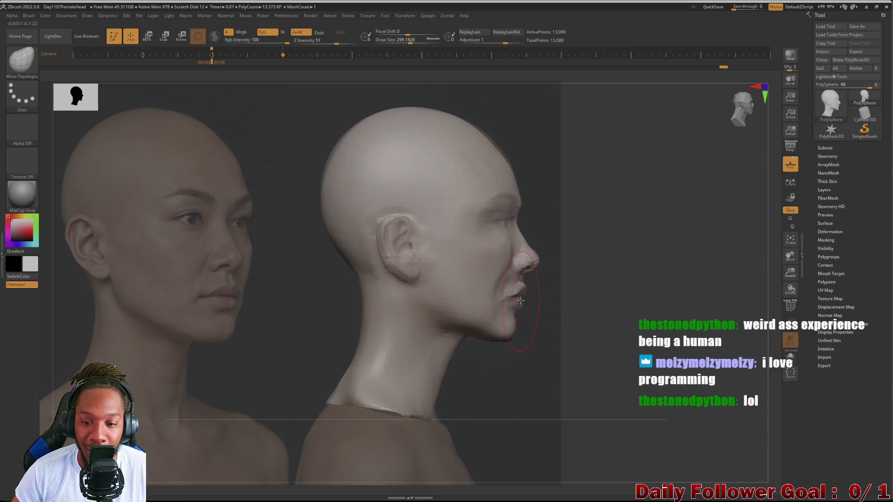
drag(520, 296, 524, 298)
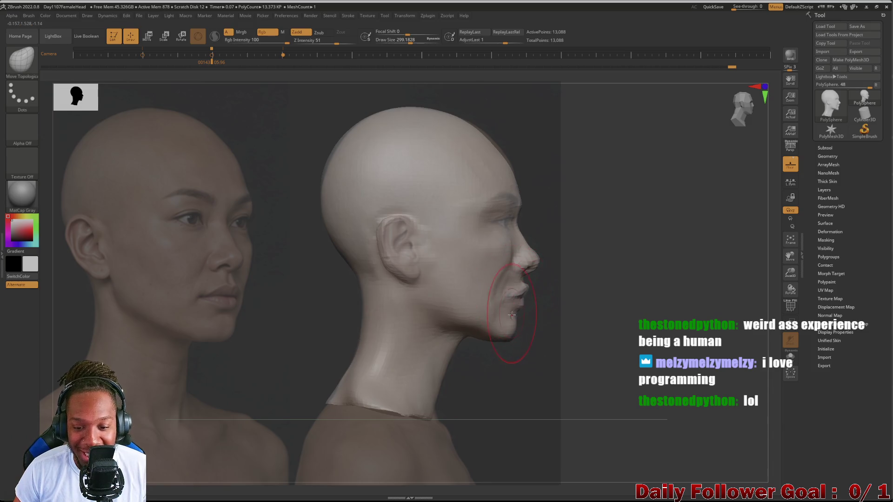
Enlarge the brush to about 663 and turn the head to a three-quarter front view.
key(bracketright)
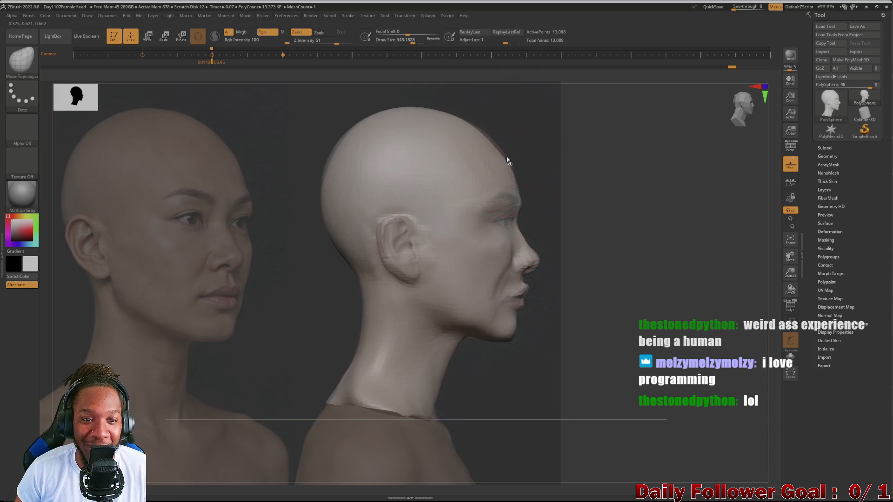
key(bracketright)
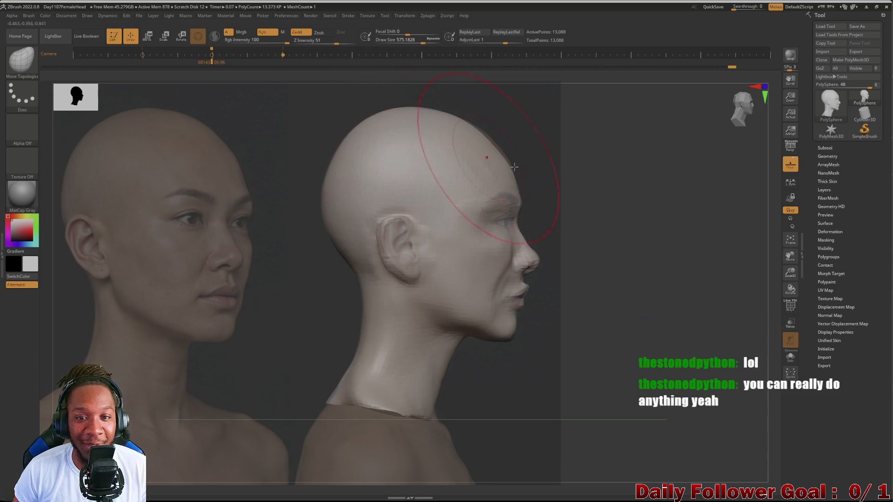
key(bracketright)
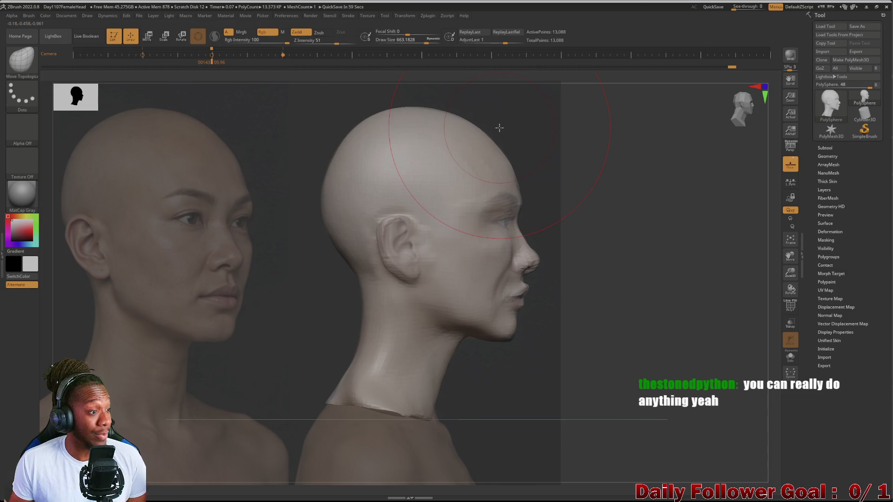
drag(261, 334, 121, 400)
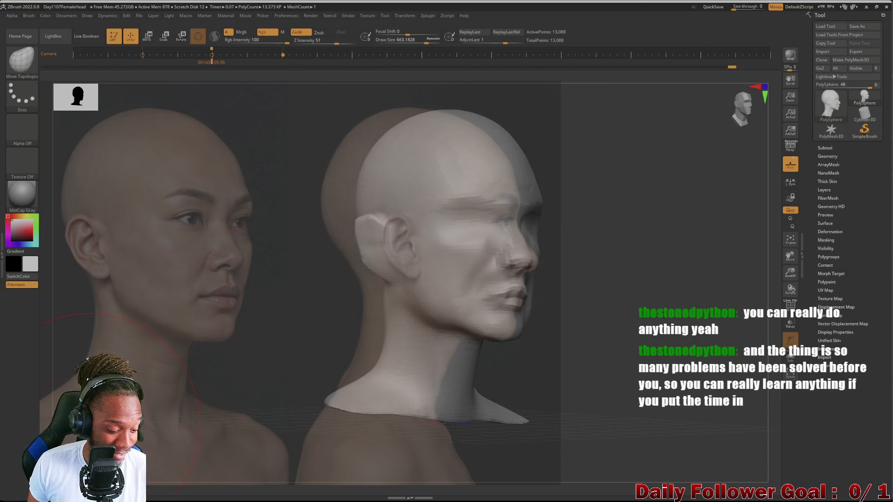
Return the camera to the saved front view of the head.
key(Left)
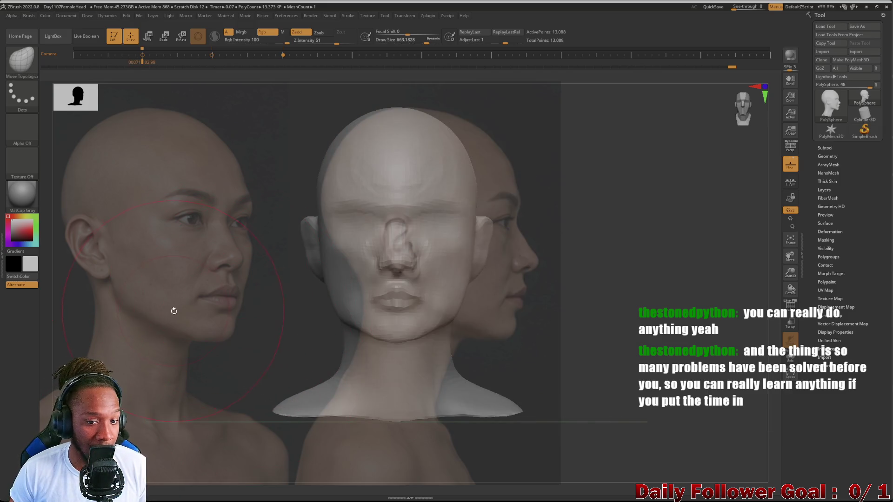
drag(174, 323, 91, 302)
key(Left)
key(Right)
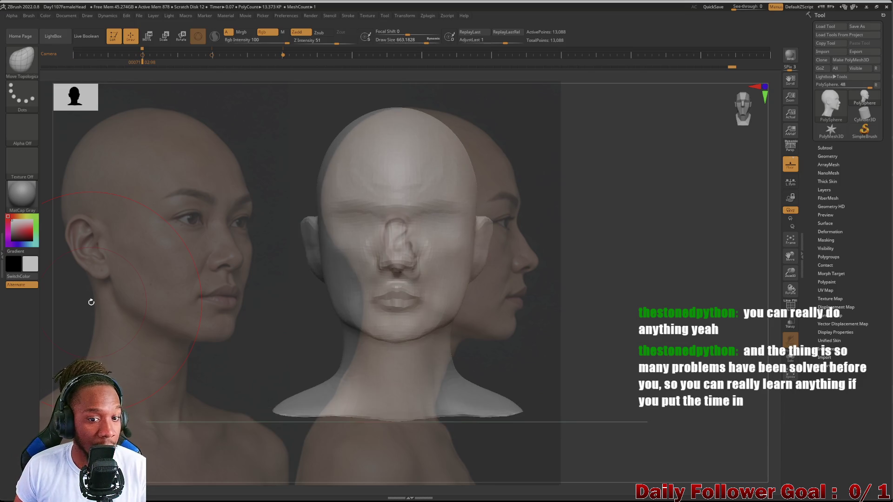
Spread the side and back reference photos left and right and scale them to fit the head.
key(z)
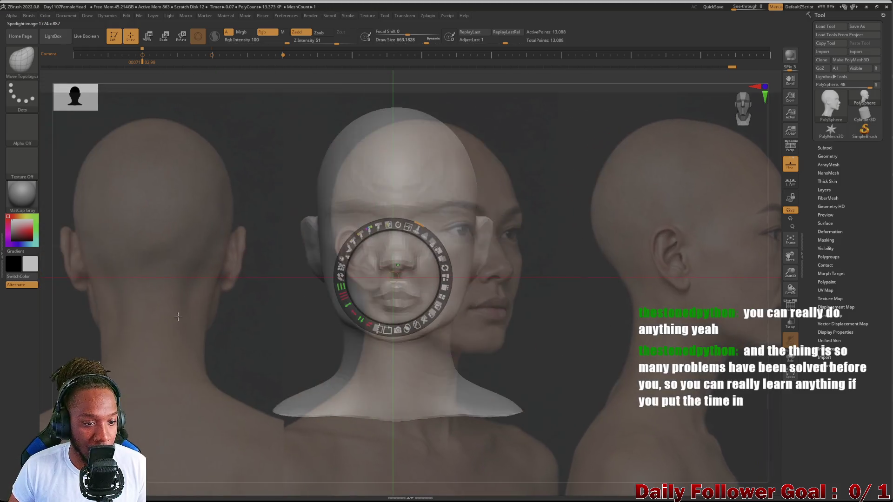
mouse_move(178, 317)
mouse_down()
mouse_move(385, 315)
mouse_move(375, 323)
mouse_move(116, 309)
mouse_move(269, 325)
mouse_move(249, 328)
mouse_move(257, 332)
mouse_up()
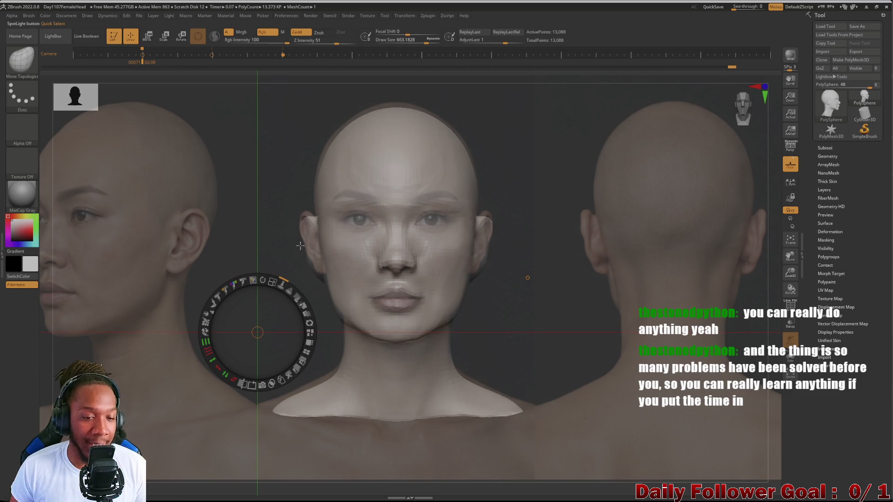
drag(257, 332, 296, 256)
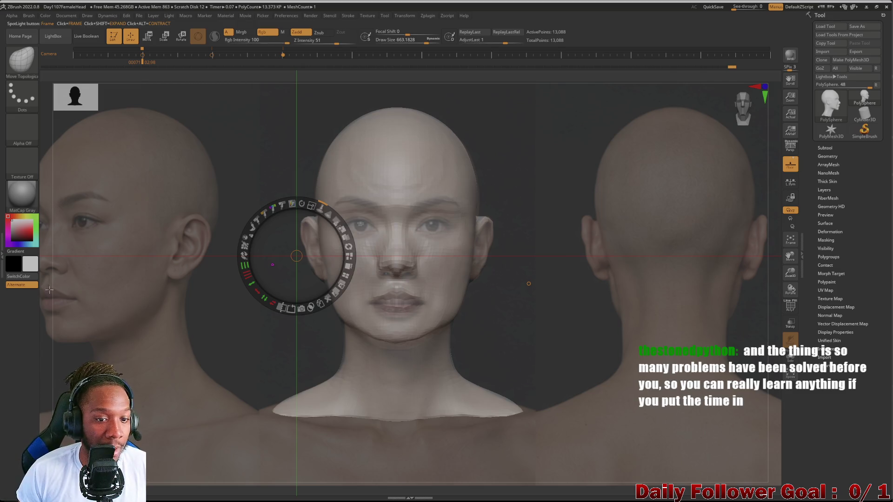
mouse_move(312, 205)
mouse_down()
mouse_move(302, 206)
mouse_move(338, 215)
mouse_move(296, 206)
mouse_move(377, 249)
mouse_up()
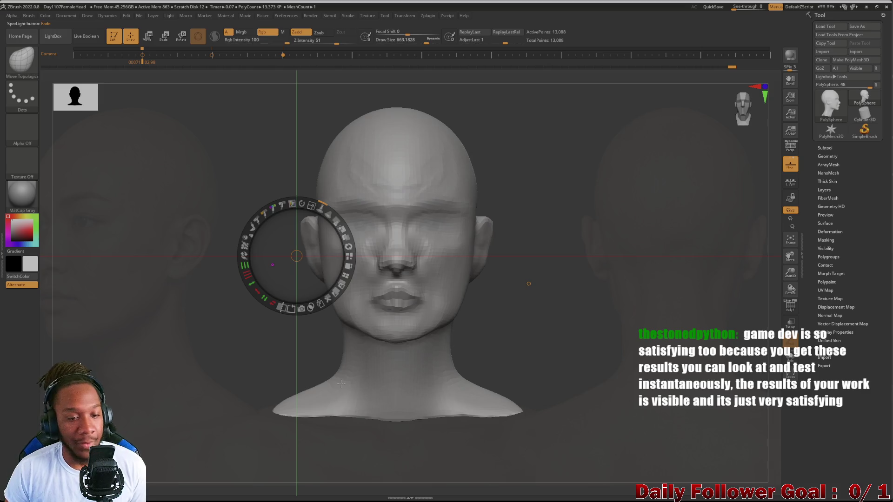
Close Spotlight, shrink the brush, and turn the head toward a left profile.
key(z)
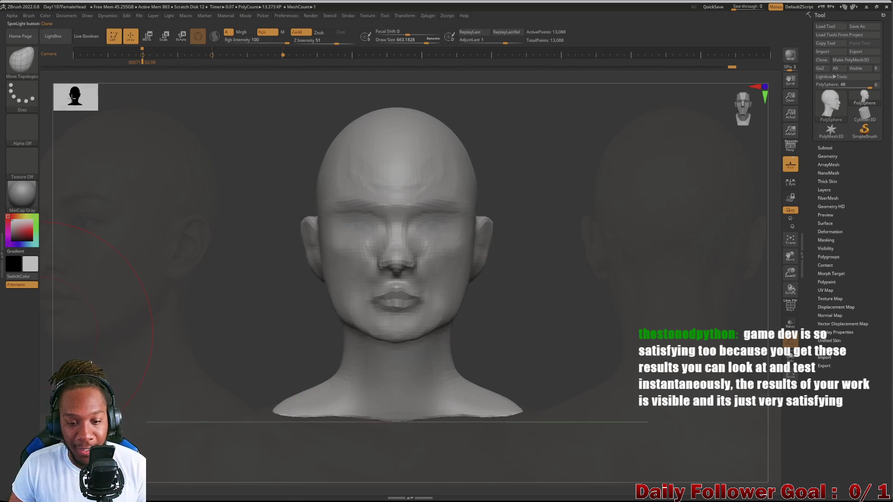
drag(269, 331, 261, 319)
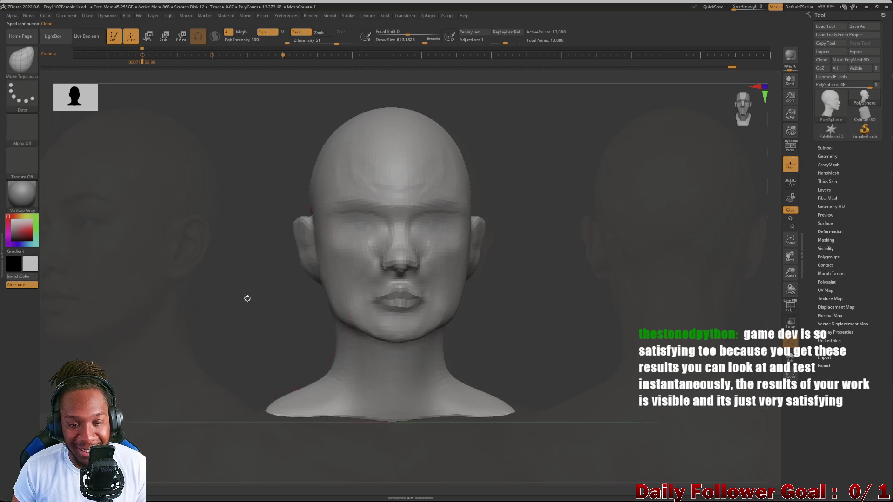
key(bracketleft)
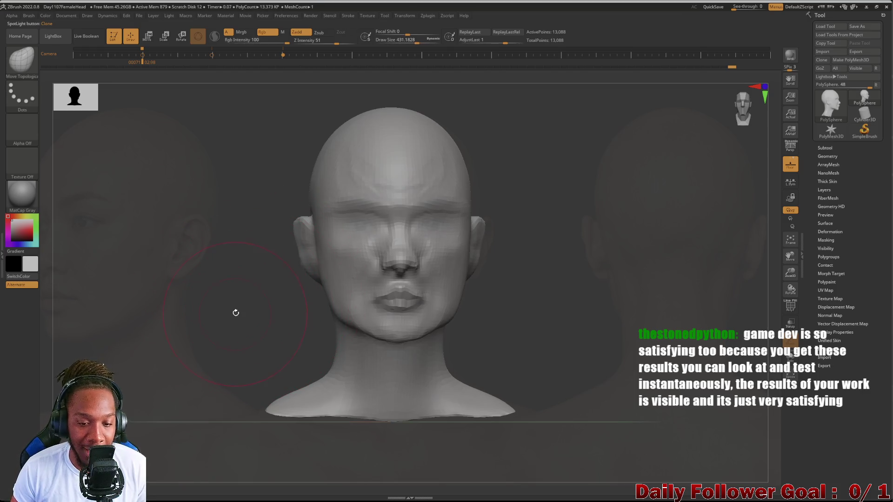
drag(235, 311, 238, 324)
key(bracketleft)
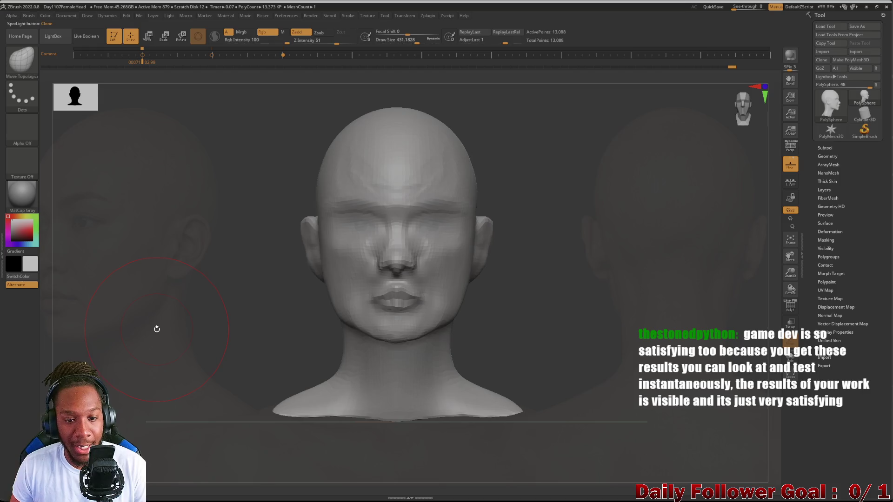
mouse_move(302, 312)
mouse_down()
mouse_move(216, 346)
mouse_move(211, 362)
mouse_move(219, 359)
mouse_up()
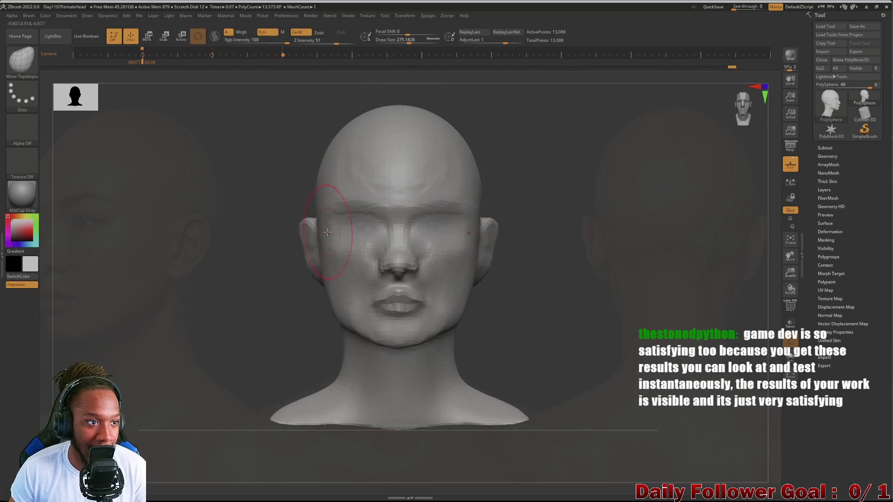
Smooth the face around the nose at Z Intensity 34, then check front and right profile views.
key(ctrl)
key(shift)
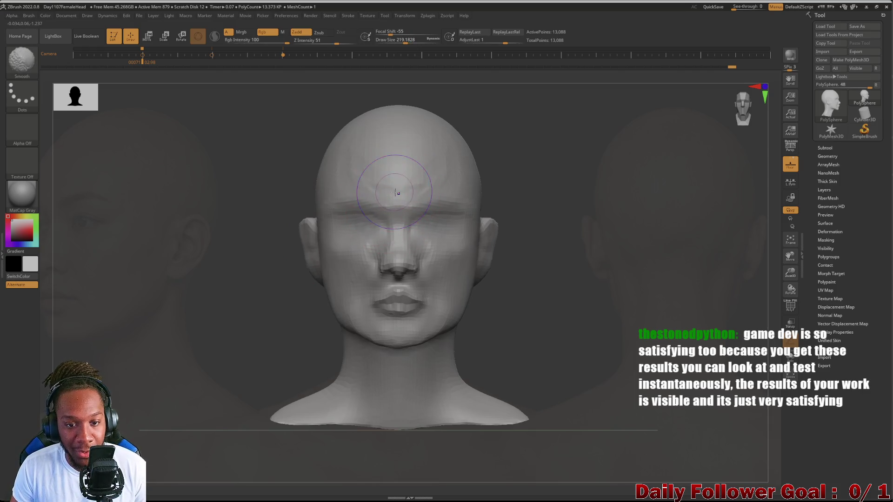
click(328, 42)
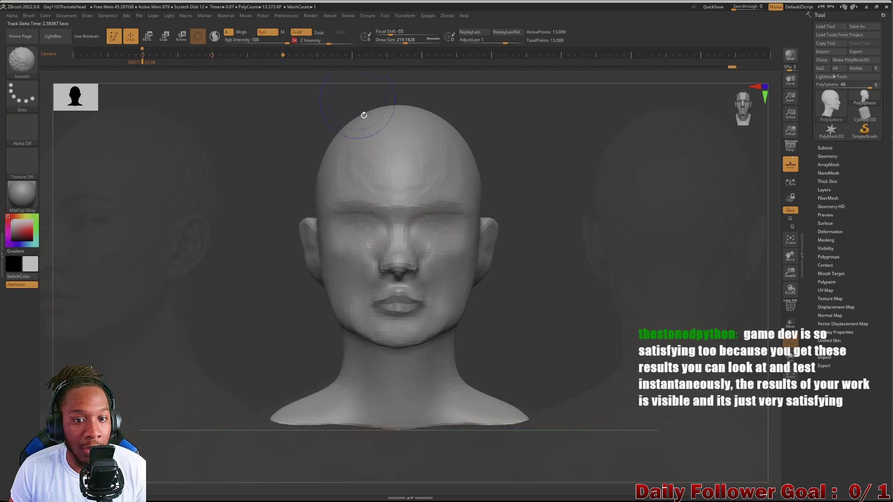
mouse_move(288, 216)
mouse_down()
mouse_move(235, 250)
mouse_move(214, 277)
mouse_move(208, 313)
mouse_move(235, 310)
mouse_up()
mouse_move(362, 256)
shift+mouse_down()
mouse_move(393, 239)
mouse_move(377, 246)
mouse_move(389, 230)
mouse_move(367, 253)
shift+mouse_up()
key(bracketleft)
mouse_move(271, 320)
shift+mouse_down()
mouse_move(149, 335)
mouse_move(297, 259)
shift+mouse_up()
mouse_move(218, 325)
shift+mouse_down()
mouse_move(236, 333)
mouse_move(159, 347)
mouse_move(110, 319)
mouse_move(186, 341)
mouse_move(179, 325)
mouse_move(223, 331)
mouse_move(214, 316)
shift+mouse_up()
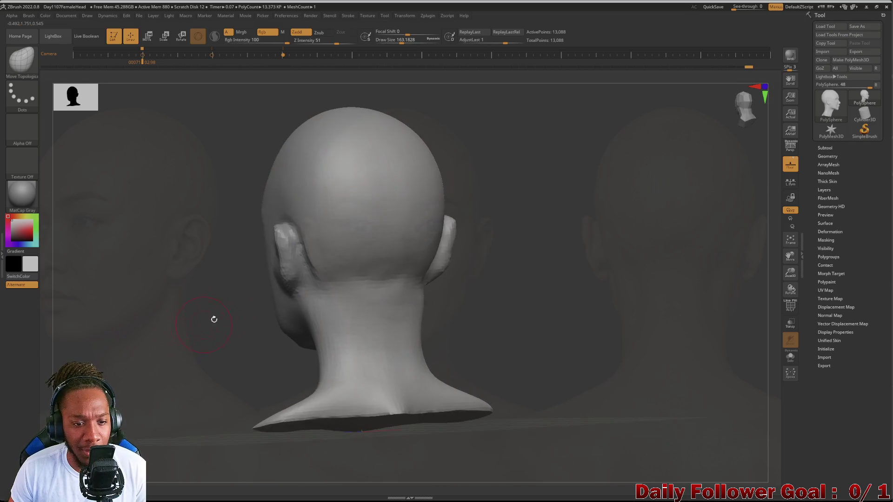
Adjust the left ear, switch back to Move Topological (BMT), and check the ears from behind and side.
shift+drag(303, 253, 314, 251)
key(b)
key(m)
key(t)
mouse_move(241, 302)
mouse_down()
mouse_move(210, 303)
mouse_move(303, 304)
mouse_move(408, 229)
mouse_up()
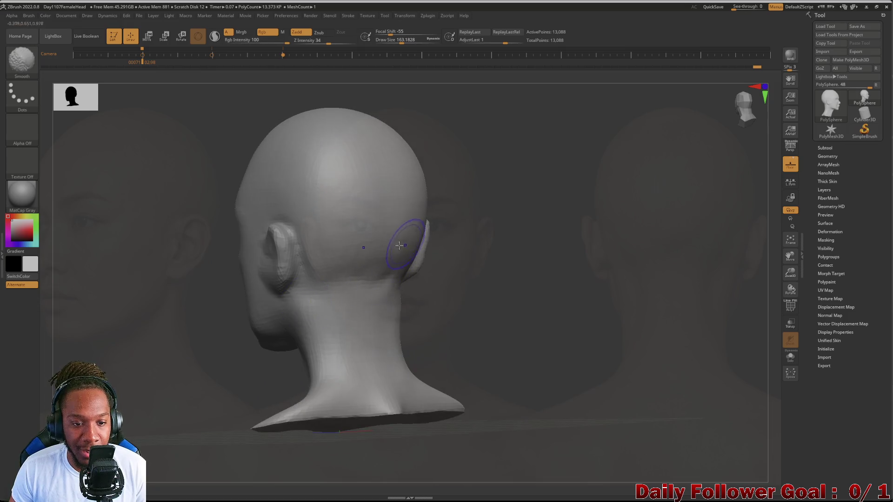
mouse_move(321, 292)
mouse_down()
mouse_move(172, 346)
mouse_move(120, 328)
mouse_move(223, 302)
mouse_move(216, 342)
mouse_move(235, 341)
mouse_move(221, 337)
mouse_move(223, 361)
mouse_move(226, 285)
mouse_move(221, 343)
mouse_move(239, 335)
mouse_move(231, 365)
mouse_move(246, 335)
mouse_move(251, 361)
mouse_up()
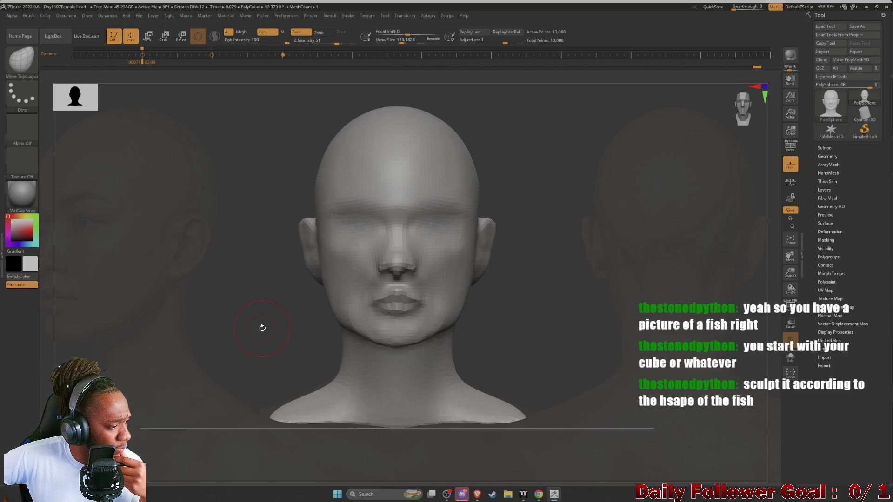
Orbit to the left profile, snap back to front view, and bring up the Spotlight dial.
mouse_move(255, 367)
mouse_down()
mouse_move(229, 358)
mouse_move(193, 370)
mouse_move(204, 367)
mouse_move(189, 361)
mouse_move(219, 355)
mouse_move(200, 358)
mouse_up()
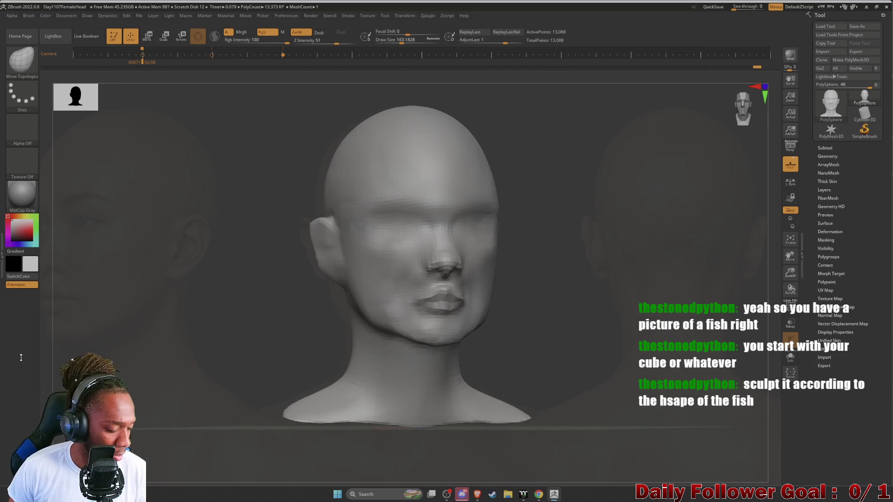
shift+drag(21, 357, 21, 357)
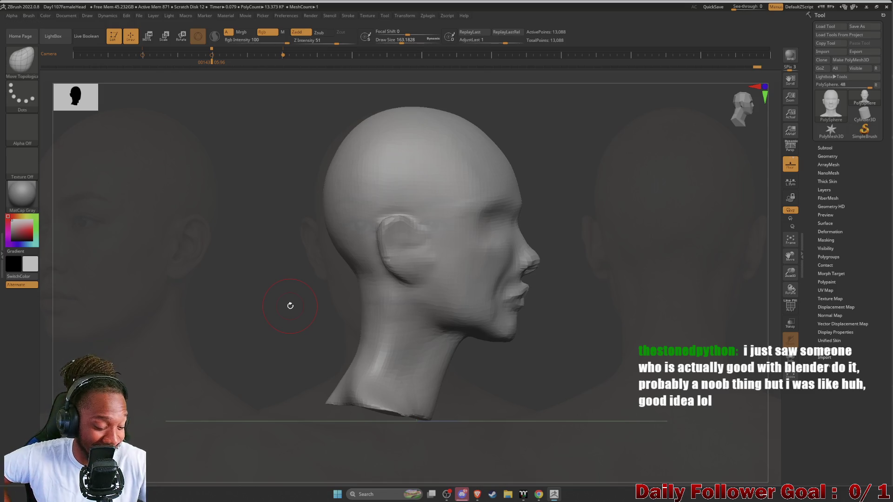
key(space)
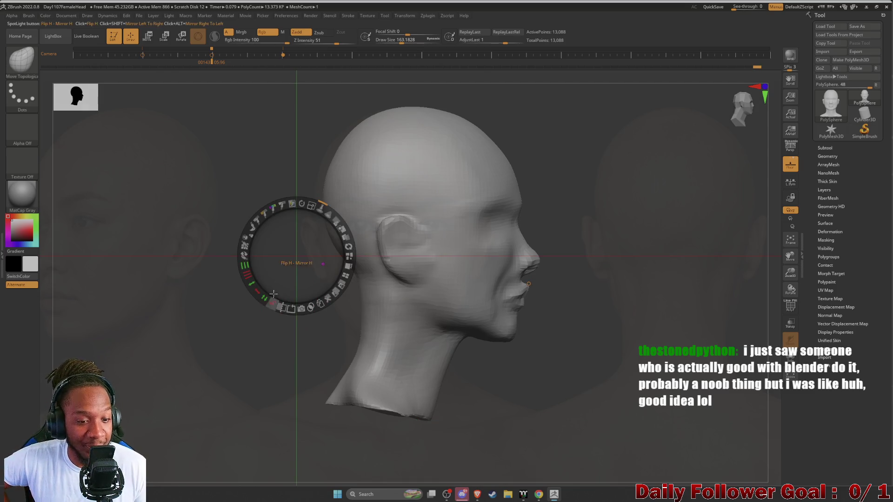
Reposition the profile reference photo, raise its opacity to full, and nudge it behind the head.
mouse_move(296, 256)
mouse_down()
mouse_move(117, 333)
mouse_move(219, 309)
mouse_move(195, 250)
mouse_move(197, 291)
mouse_move(235, 273)
mouse_move(199, 225)
mouse_up()
mouse_move(193, 327)
mouse_down()
mouse_move(203, 339)
mouse_move(274, 321)
mouse_up()
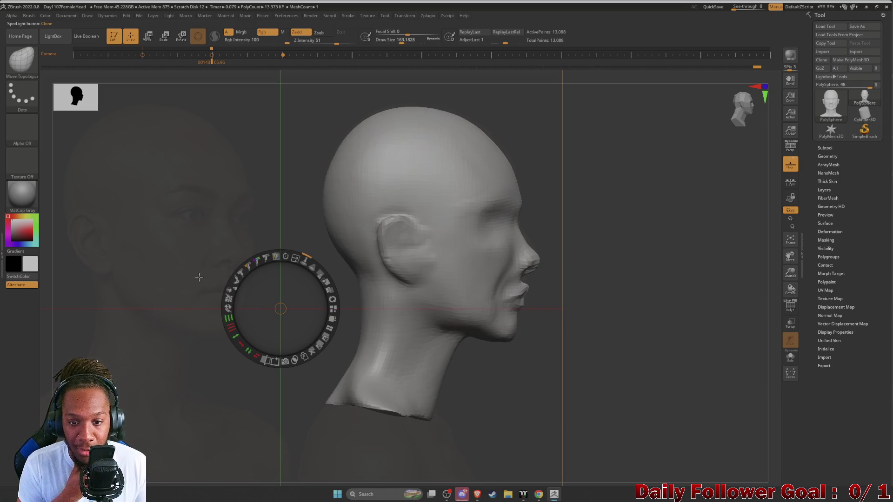
mouse_move(220, 238)
mouse_down()
mouse_move(207, 239)
mouse_move(218, 239)
mouse_up()
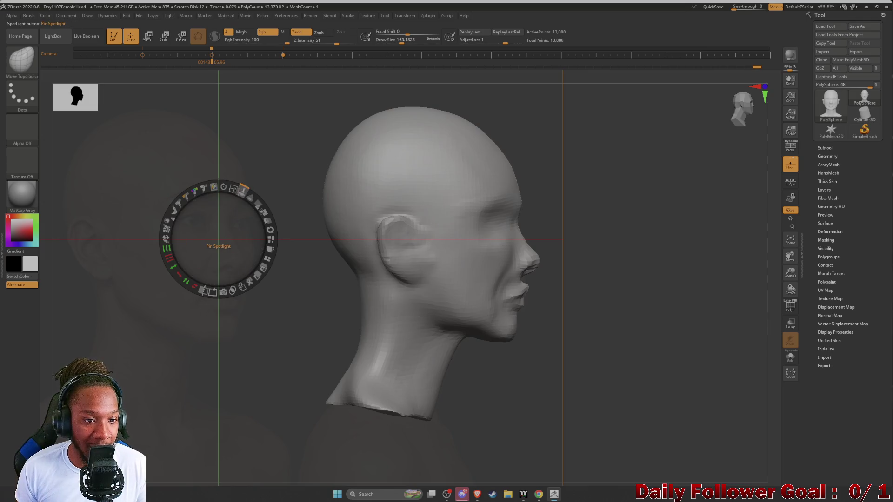
drag(255, 202, 262, 226)
click(298, 270)
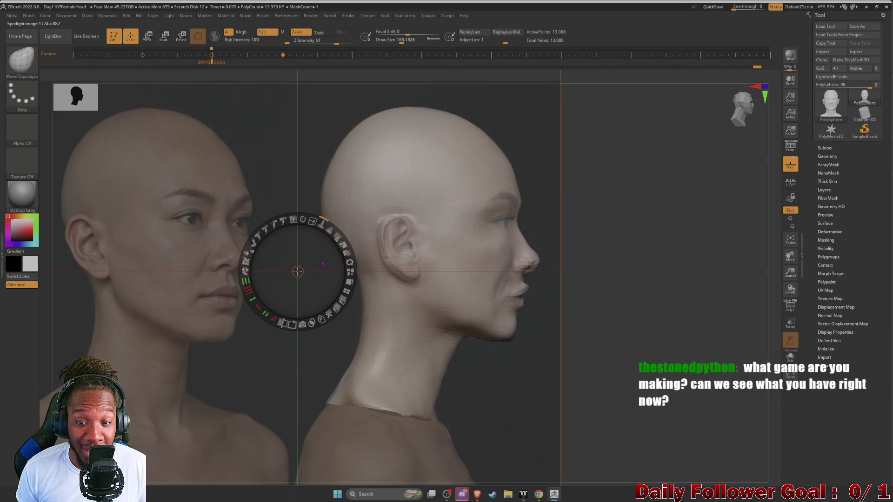
drag(298, 270, 297, 270)
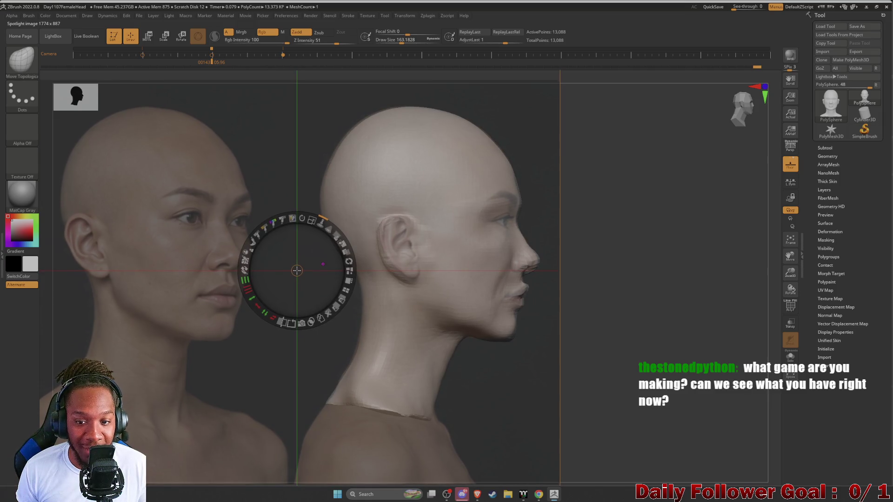
mouse_move(296, 272)
mouse_down()
mouse_move(282, 202)
mouse_move(265, 204)
mouse_move(277, 185)
mouse_up()
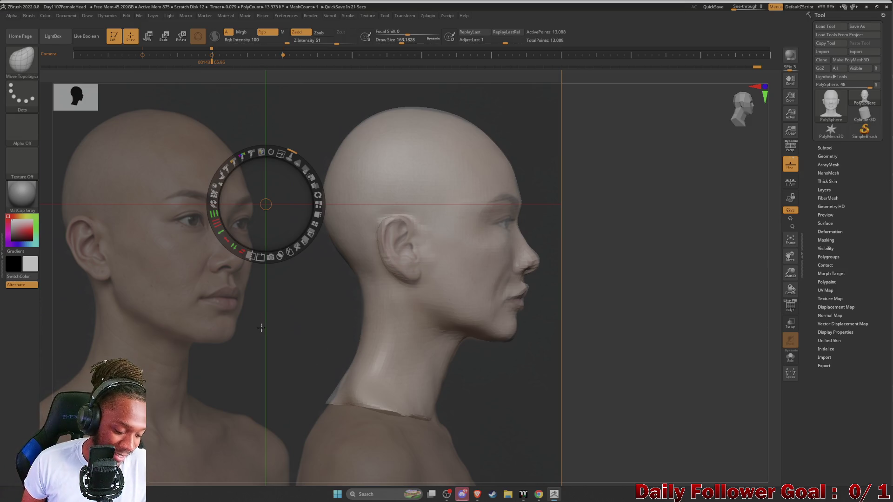
Hide the Spotlight controls and set the brush Draw Size to about 379 for the neck.
key(z)
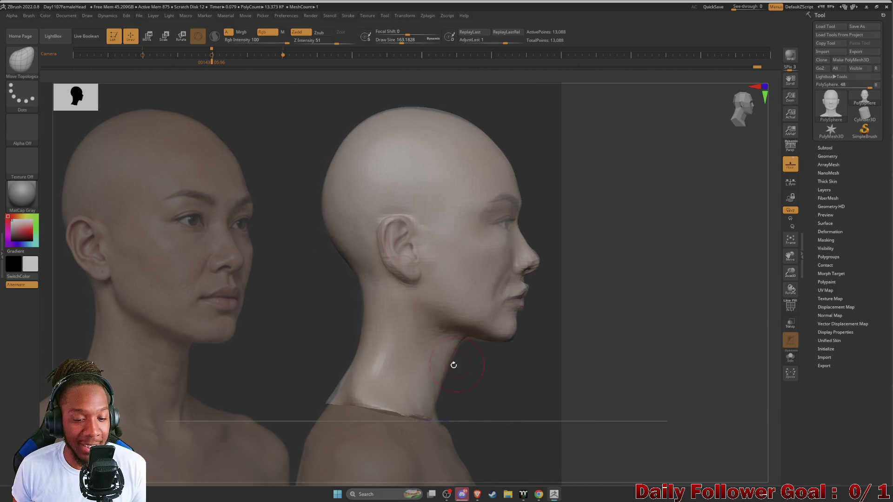
key(bracketright)
key(bracketright)
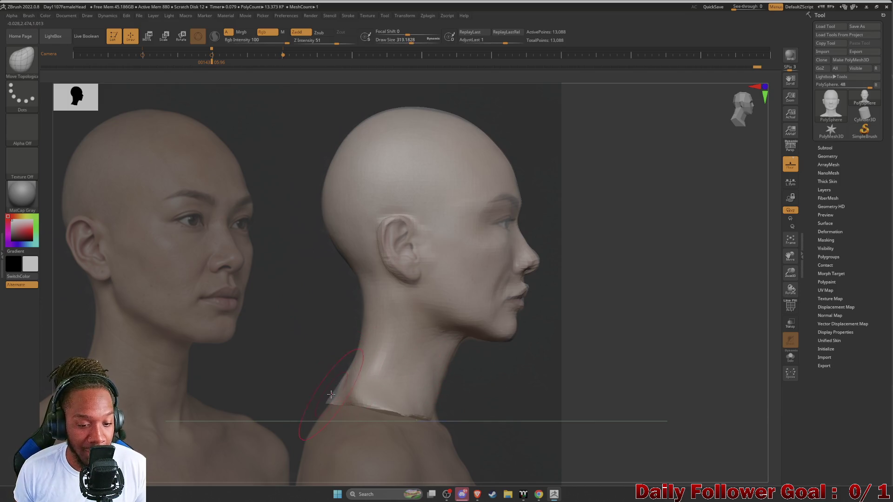
key(bracketright)
key(bracketright)
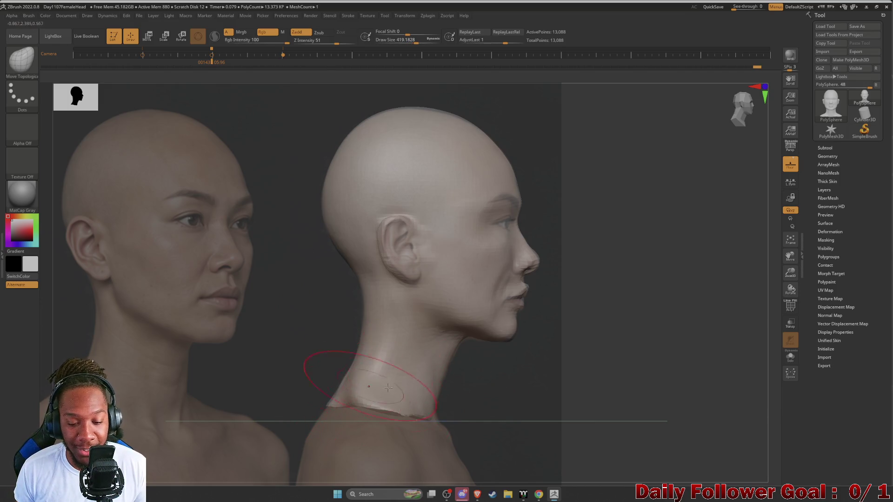
key(bracketleft)
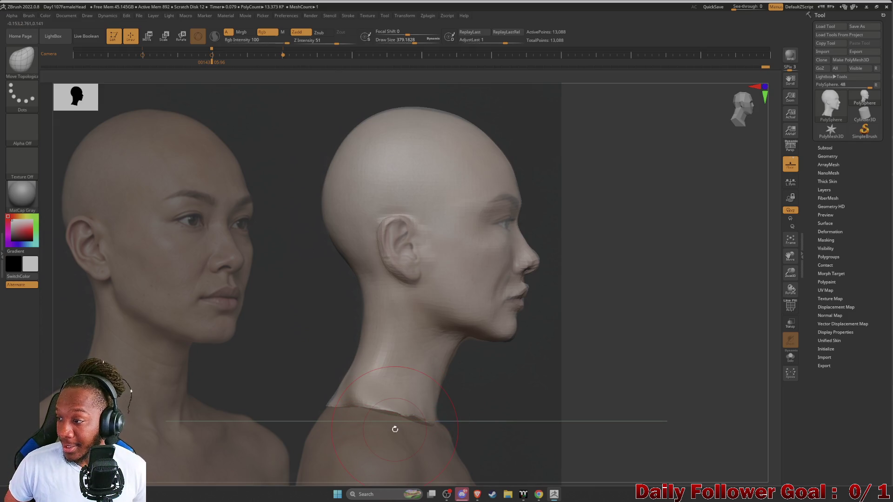
click(337, 494)
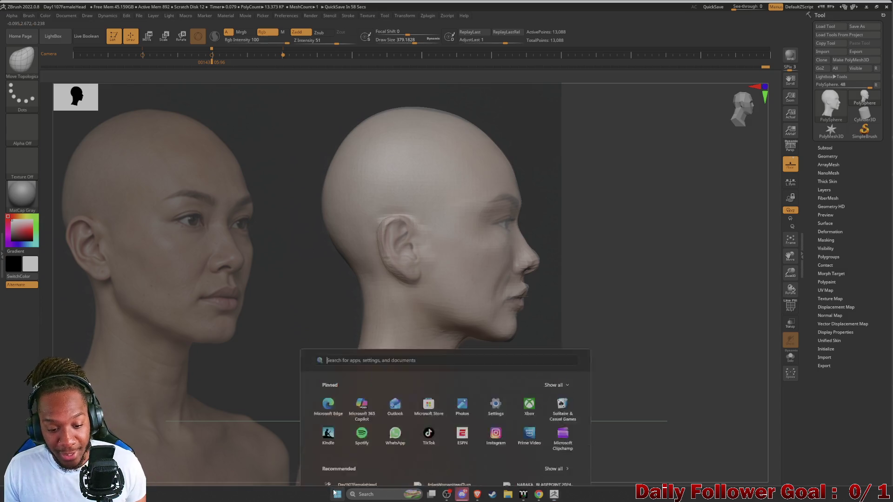
Launch Unity Hub from the Start menu search and return to ZBrush while it loads.
text(snip)
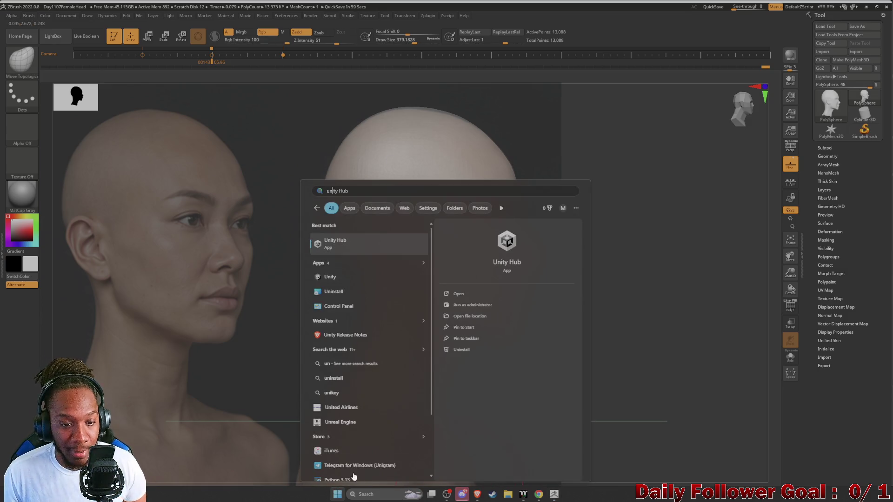
click(342, 250)
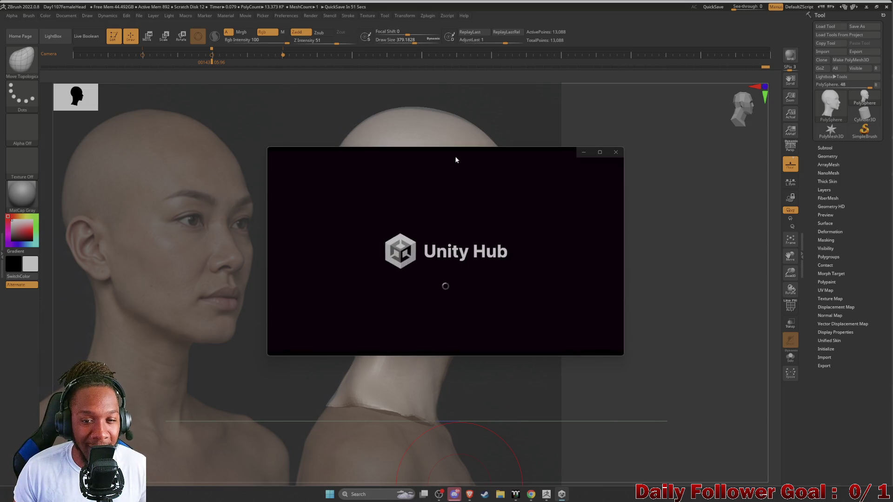
key(alt+Tab)
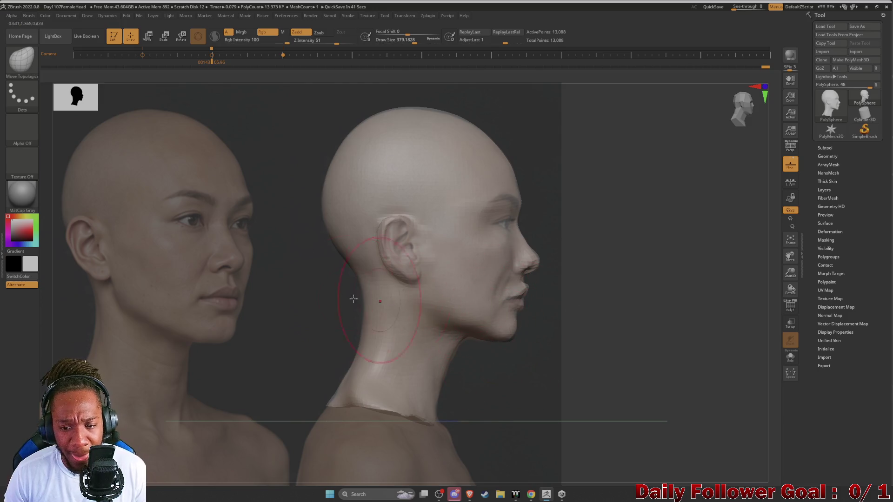
Set the brush size to about 359, rotate the head slightly, and jump to the next saved camera view.
key(bracketleft)
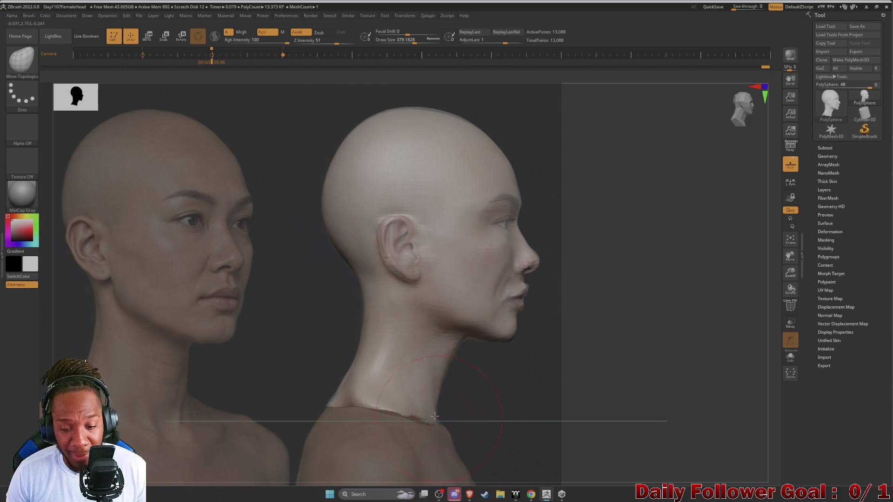
key(bracketright)
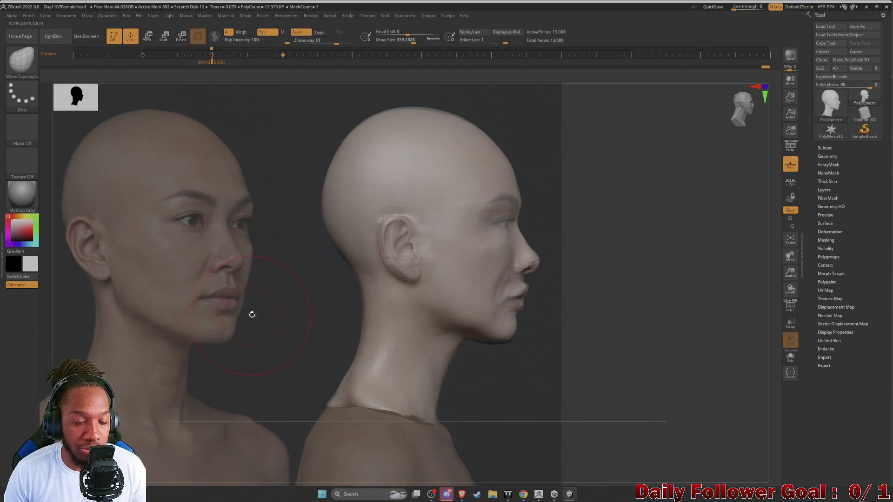
mouse_move(281, 320)
mouse_down()
mouse_move(266, 309)
mouse_move(275, 323)
mouse_up()
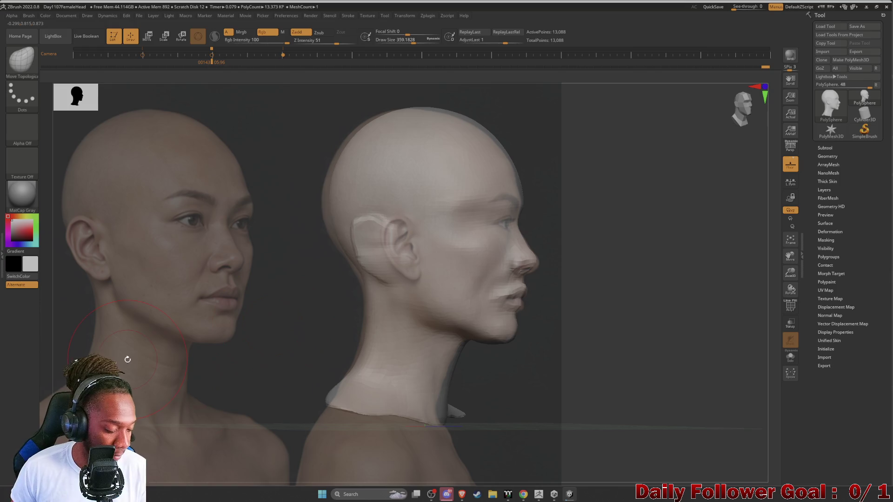
key(Right)
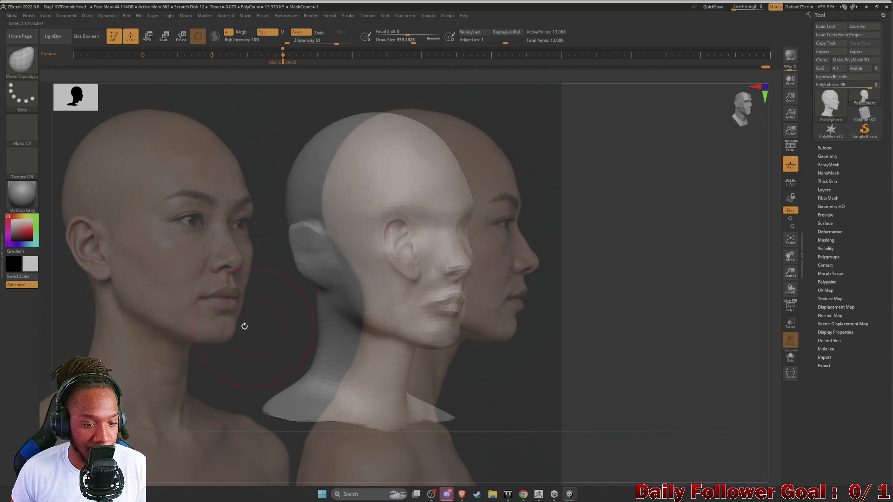
Load the three-view reference photo sheet in Spotlight, position it, and turn the head to face front.
key(z)
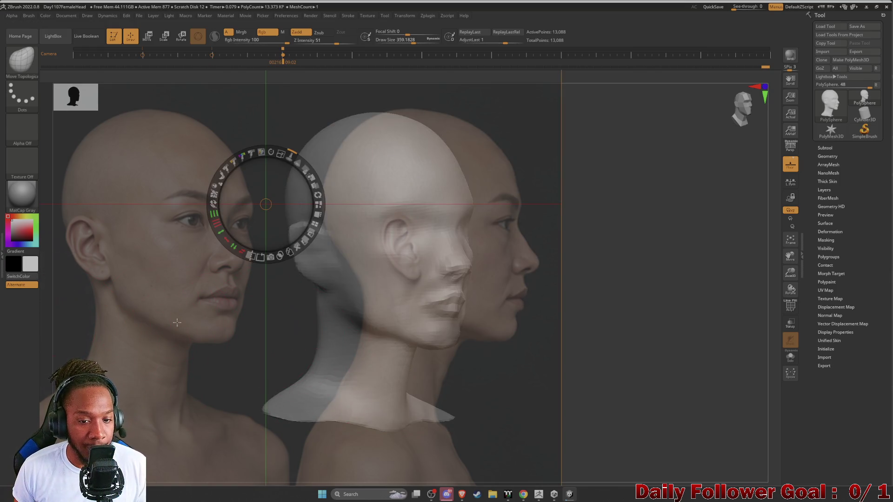
click(287, 318)
mouse_move(288, 318)
mouse_down()
mouse_move(367, 348)
mouse_move(256, 327)
mouse_move(266, 329)
mouse_up()
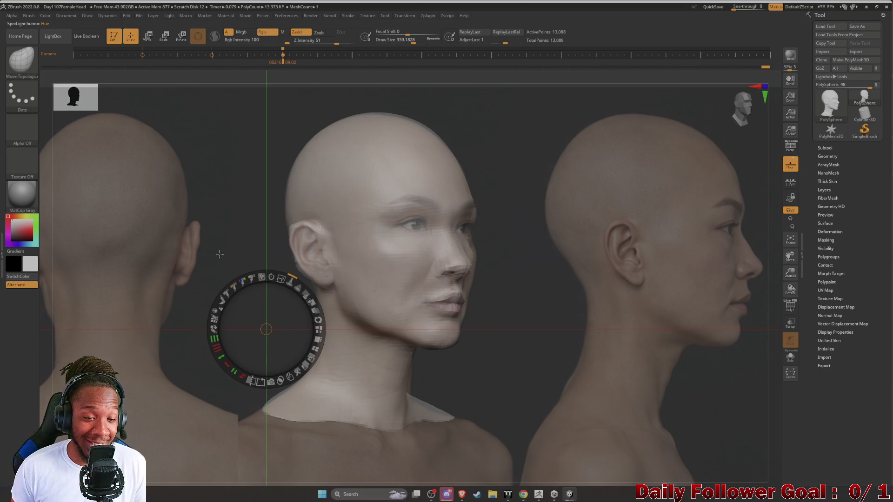
drag(224, 259, 229, 271)
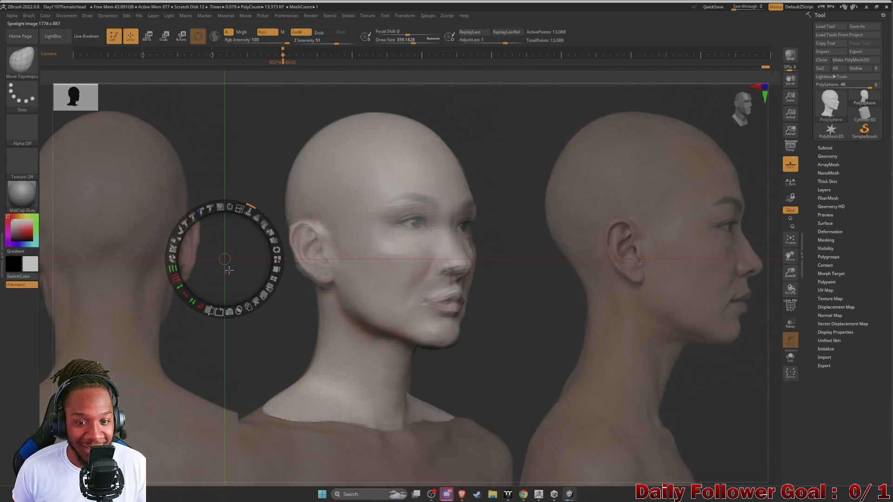
click(260, 352)
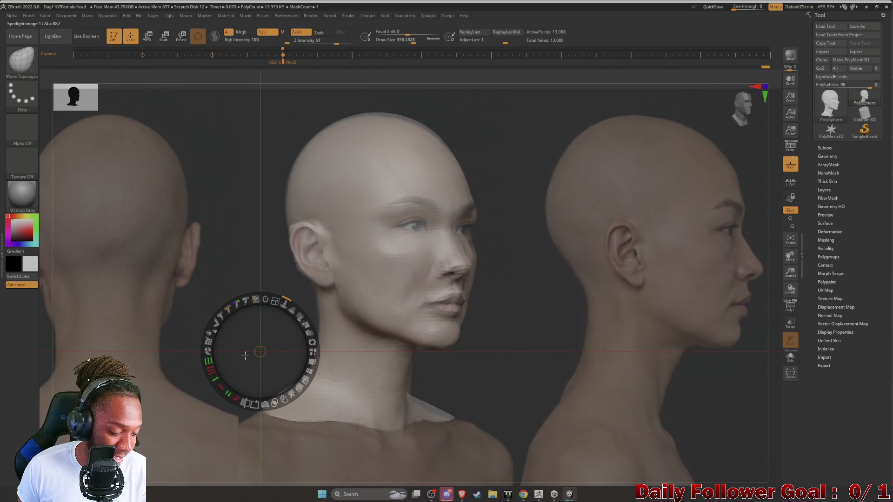
key(z)
mouse_move(288, 296)
mouse_down()
mouse_move(229, 299)
mouse_move(192, 331)
mouse_up()
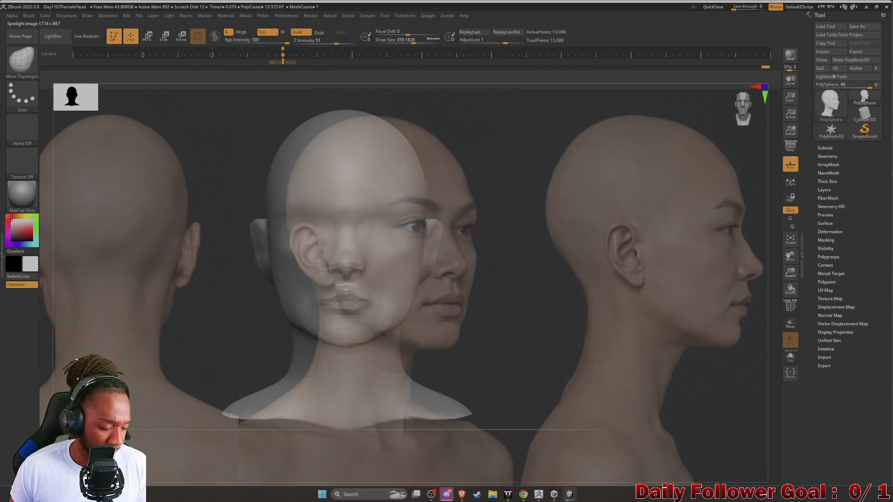
Toggle Spotlight off and on, raise the reference photos to full opacity, and place them left of the head.
key(z)
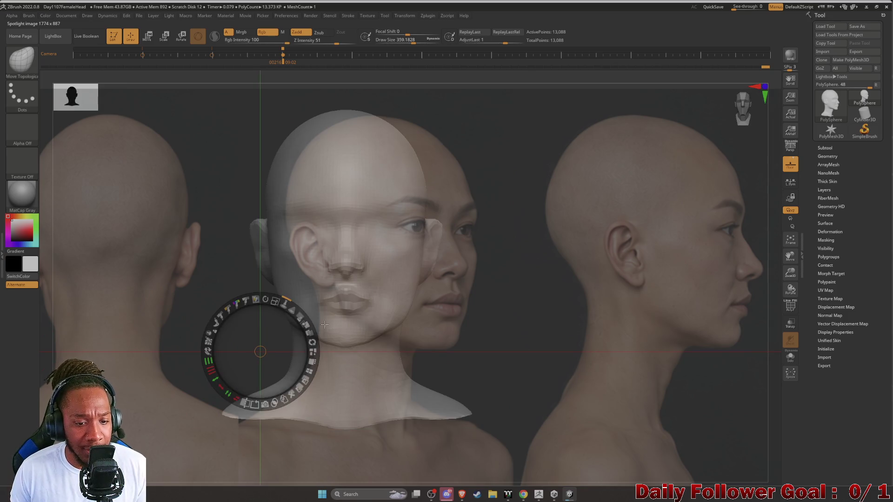
click(299, 320)
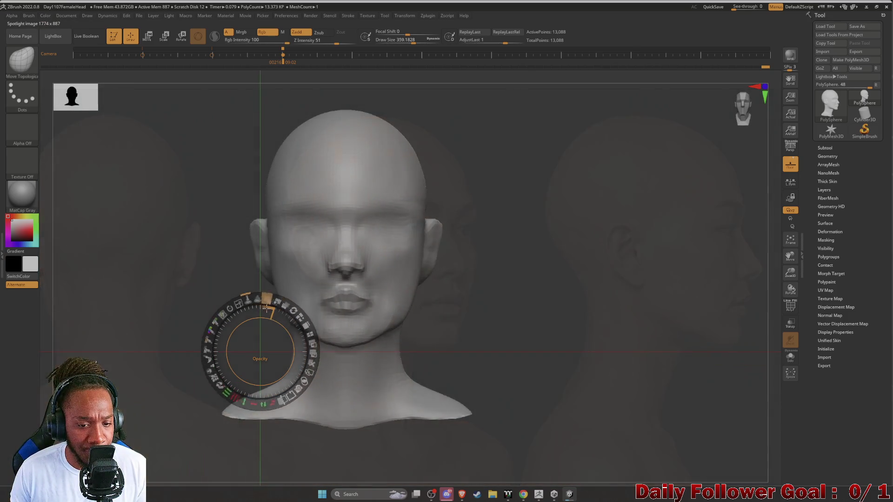
mouse_move(260, 352)
mouse_down()
mouse_move(207, 264)
mouse_move(230, 292)
mouse_move(281, 319)
mouse_move(183, 292)
mouse_move(188, 255)
mouse_move(154, 270)
mouse_up()
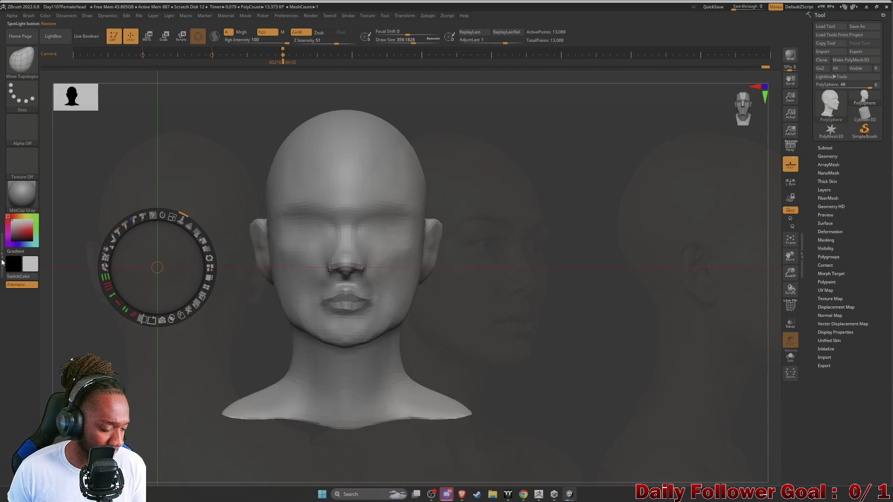
key(shift+z)
mouse_move(200, 300)
mouse_down()
mouse_move(236, 302)
mouse_move(195, 313)
mouse_move(215, 303)
mouse_move(196, 357)
mouse_up()
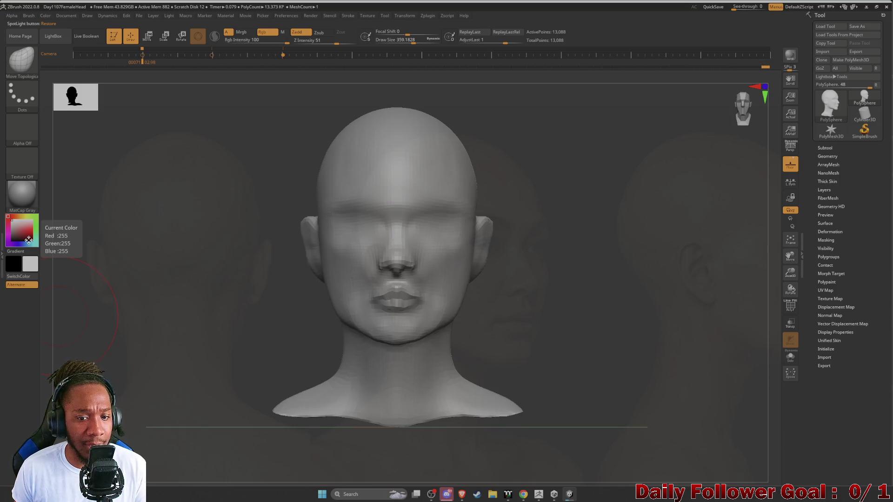
key(shift+z)
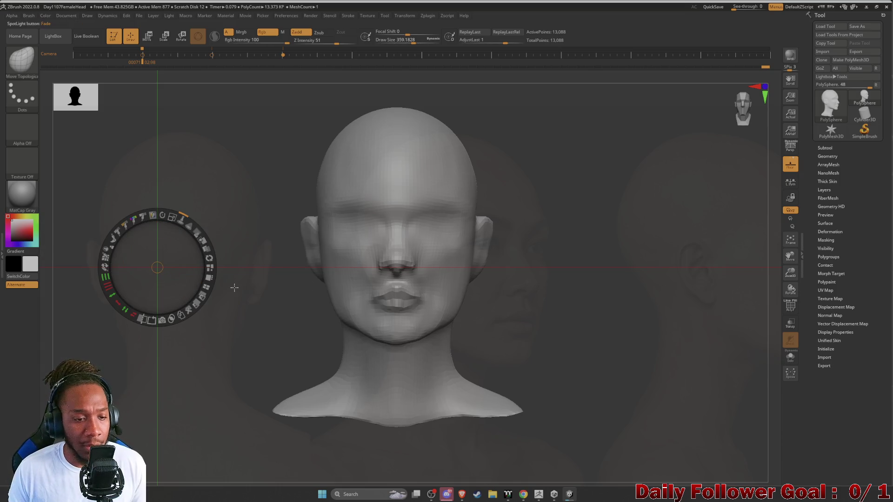
drag(188, 239, 211, 239)
mouse_move(157, 267)
mouse_down()
mouse_move(284, 326)
mouse_move(448, 252)
mouse_move(372, 342)
mouse_move(406, 355)
mouse_move(208, 305)
mouse_up()
Nudge the Spotlight references into line with the head, pin them, select MaskPen, and hide the dial.
click(272, 267)
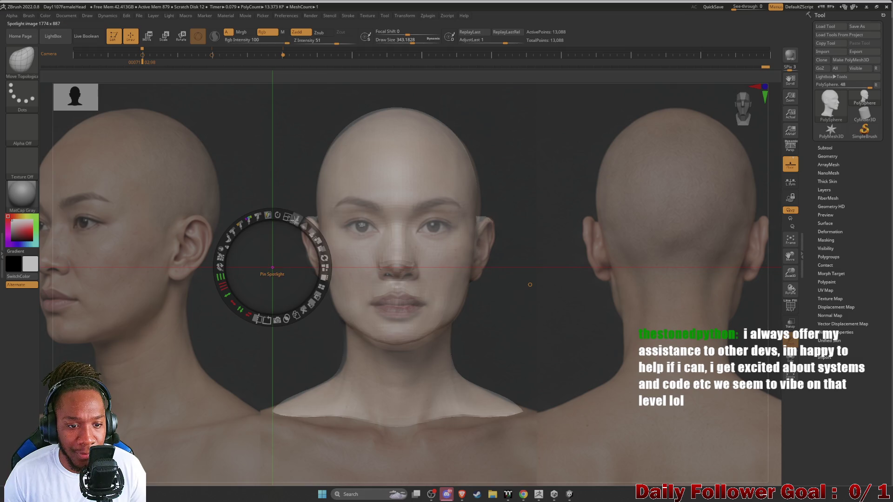
mouse_move(272, 267)
mouse_down()
mouse_move(281, 271)
mouse_move(260, 281)
mouse_move(282, 292)
mouse_up()
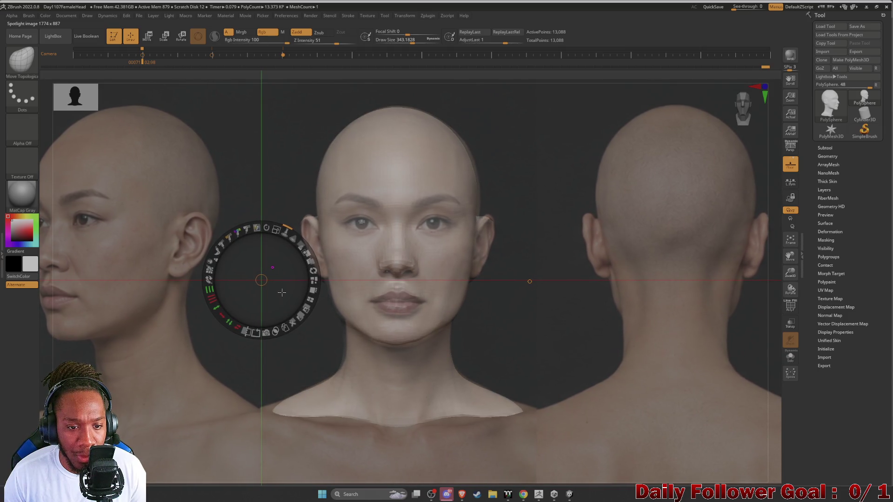
click(285, 238)
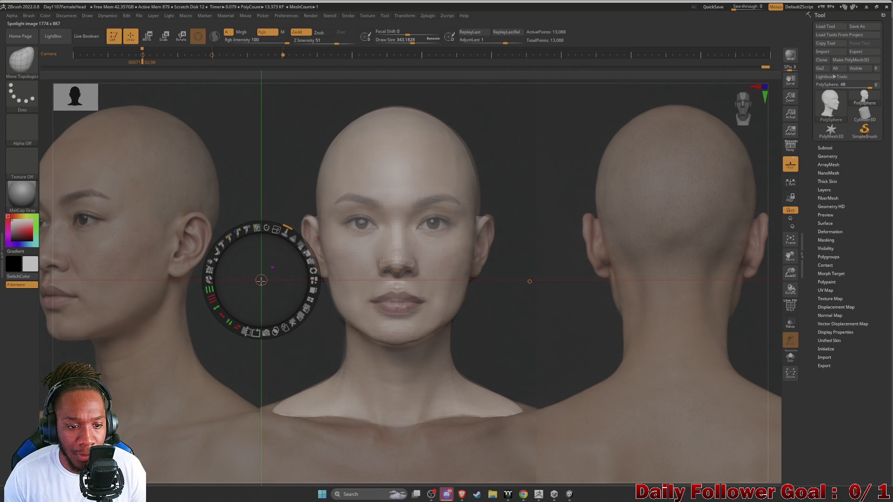
drag(271, 267, 273, 268)
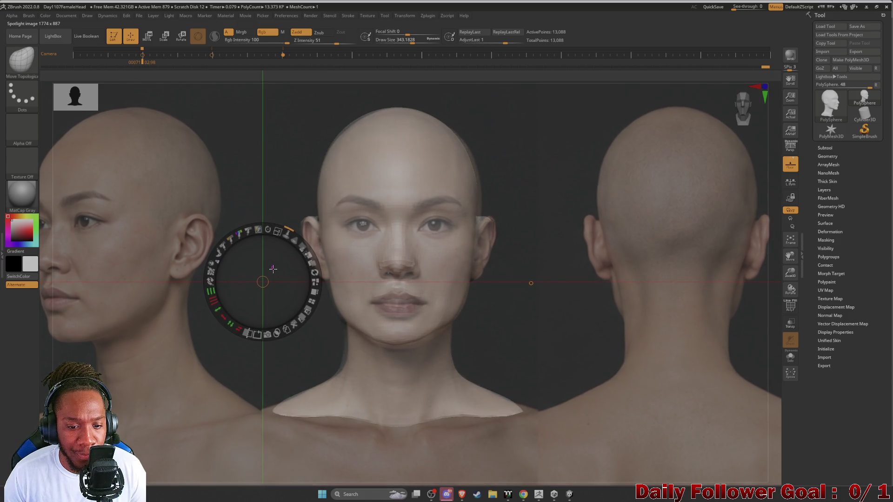
key(ctrl)
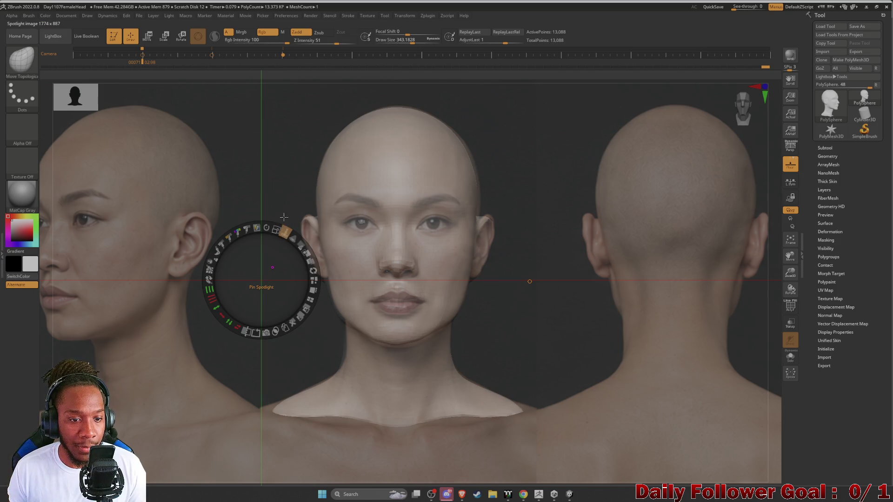
key(z)
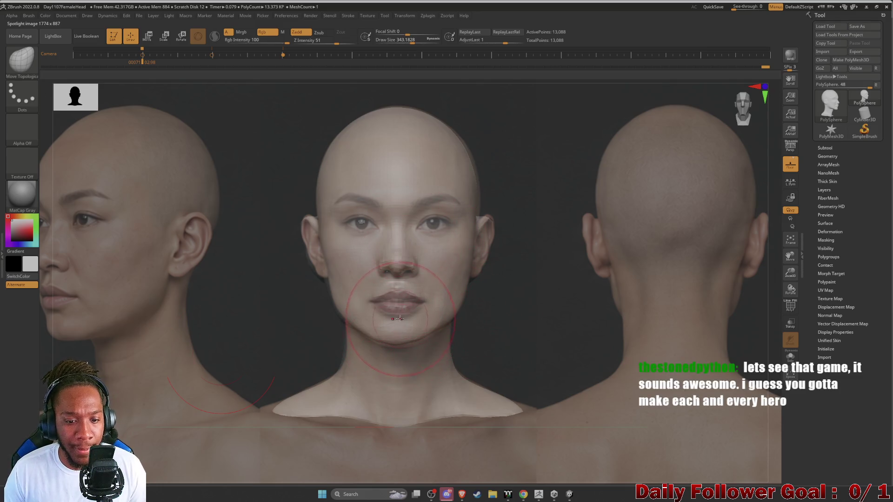
Pull the chin's lower edge slightly down, check the head's shape, then fade the references to near-invisible.
drag(416, 337, 417, 343)
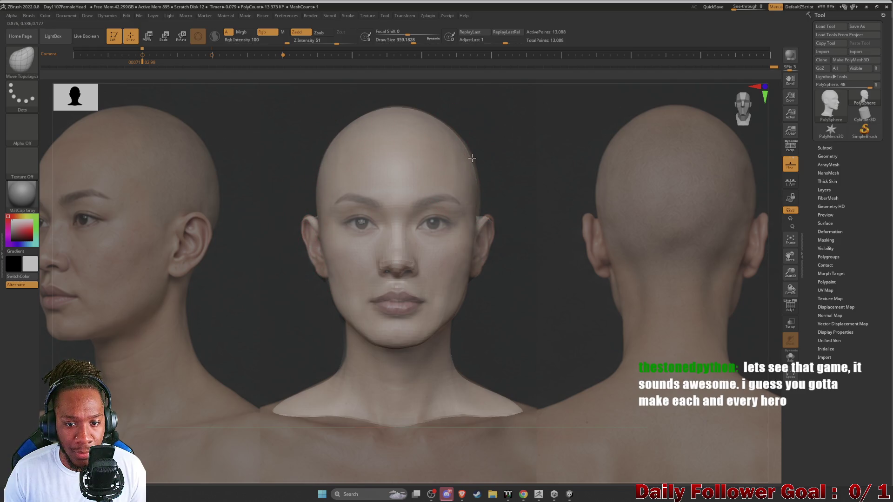
drag(325, 319, 234, 342)
key(space)
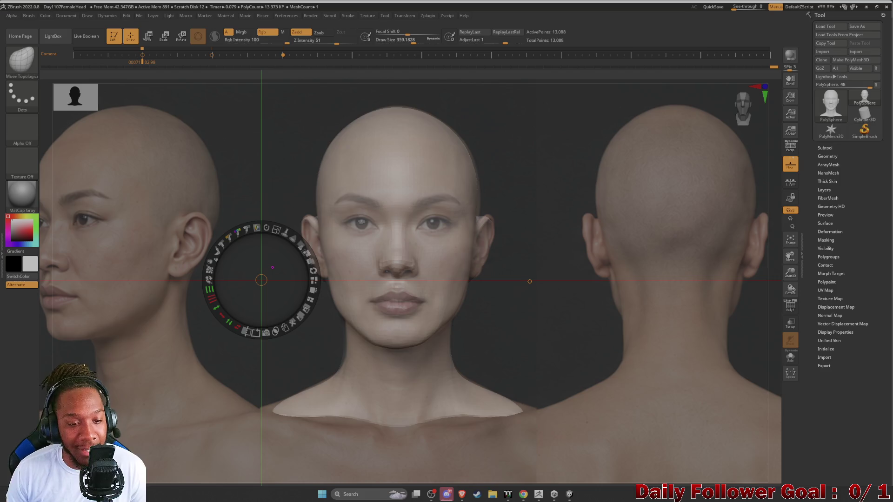
mouse_move(303, 246)
mouse_move(302, 246)
mouse_down()
mouse_move(288, 234)
mouse_move(267, 237)
mouse_up()
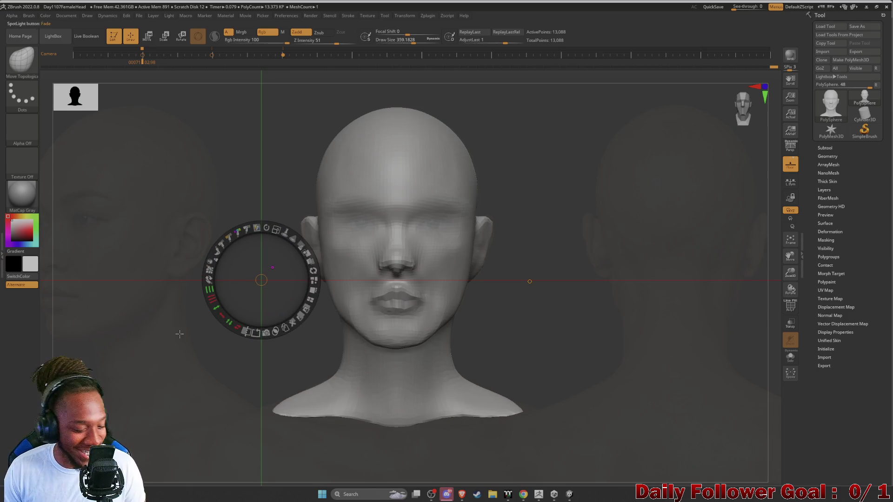
Hide Spotlight, enlarge the brush, and check the head's side profile before returning to the front.
key(z)
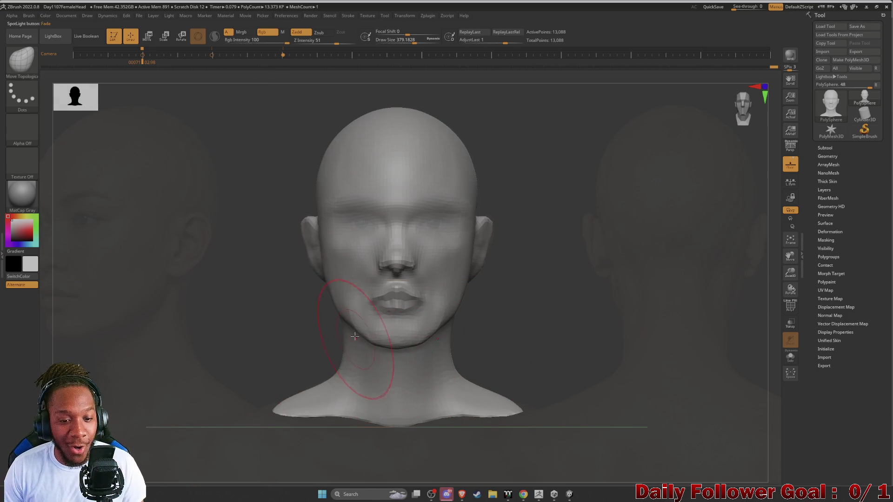
key(bracketright)
mouse_move(283, 348)
mouse_down()
mouse_move(239, 359)
mouse_move(143, 342)
mouse_move(121, 355)
mouse_move(166, 363)
mouse_move(191, 339)
mouse_move(132, 339)
mouse_move(145, 338)
mouse_move(132, 363)
mouse_move(174, 340)
mouse_move(134, 345)
mouse_up()
mouse_move(143, 342)
mouse_down()
mouse_move(185, 336)
mouse_move(111, 343)
mouse_move(125, 349)
mouse_move(118, 358)
mouse_move(165, 358)
mouse_up()
Select Move Topological, zoom in on the lips and chin, adjust the brush size, and switch to Unity.
key(b)
key(m)
key(t)
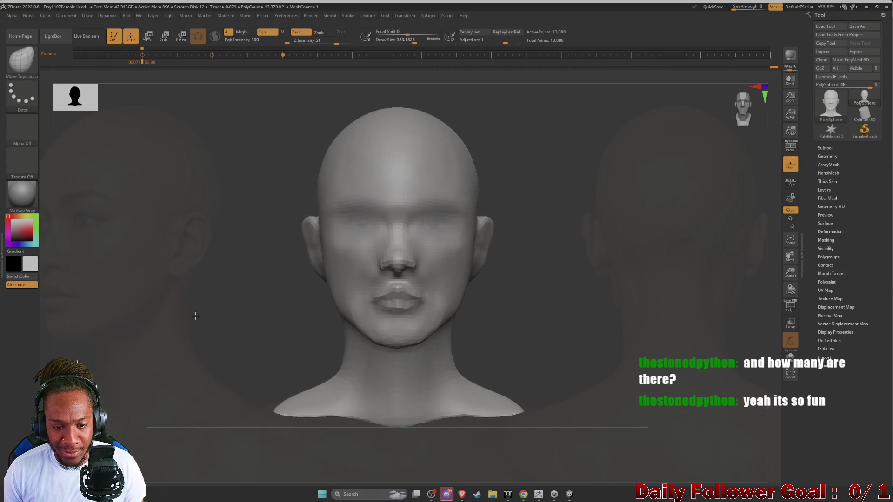
alt+drag(193, 315, 181, 388)
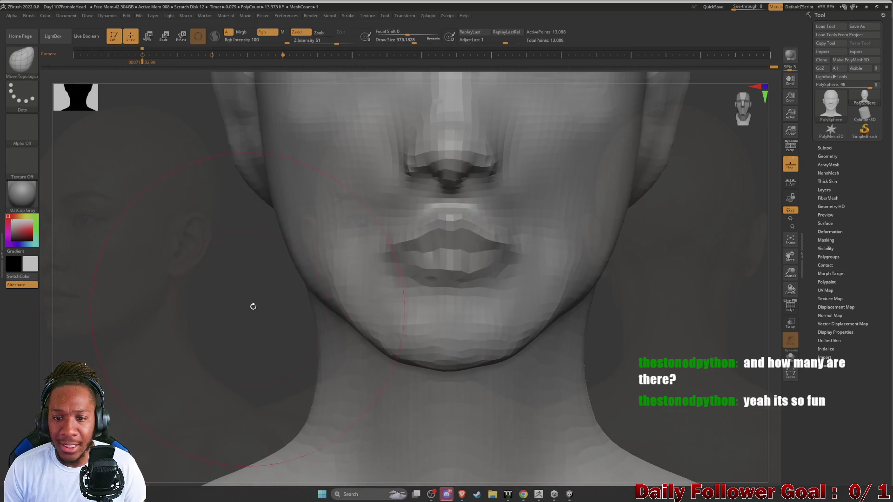
key([)
key([)
key(bracketright)
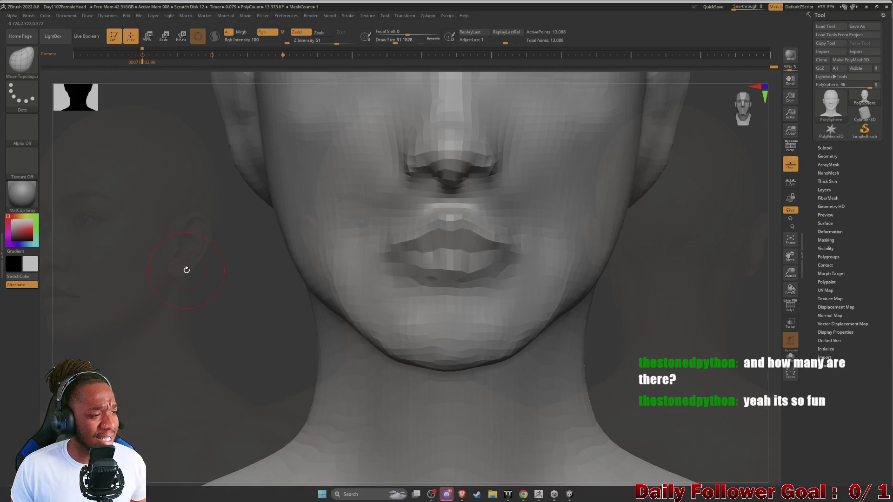
key(alt+Tab)
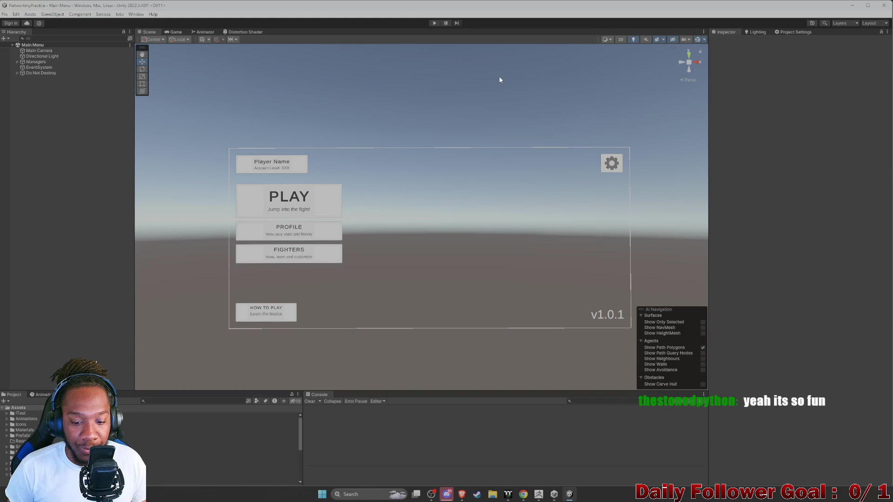
Move and narrow the Unity window to expose the desktop, then open the GameServer folder's project.
mouse_move(366, 7)
mouse_down()
mouse_move(298, 47)
mouse_move(236, 8)
mouse_up()
drag(761, 121, 474, 116)
drag(147, 6, 275, 5)
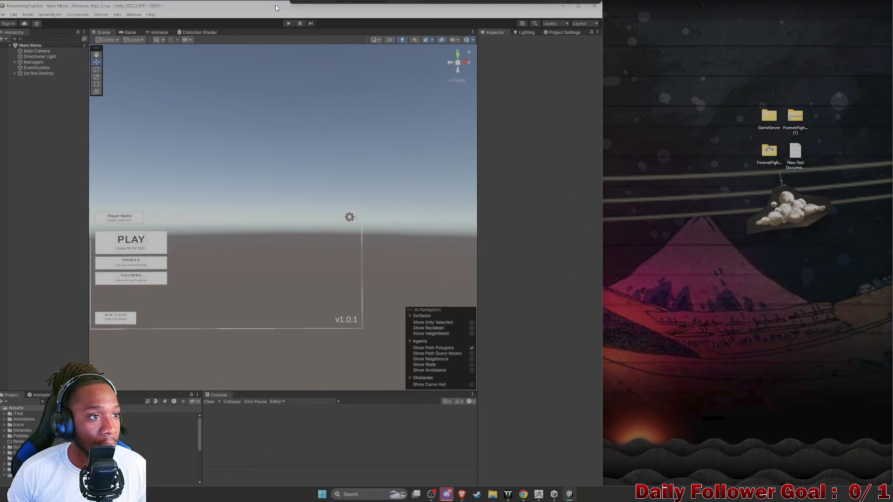
click(770, 119)
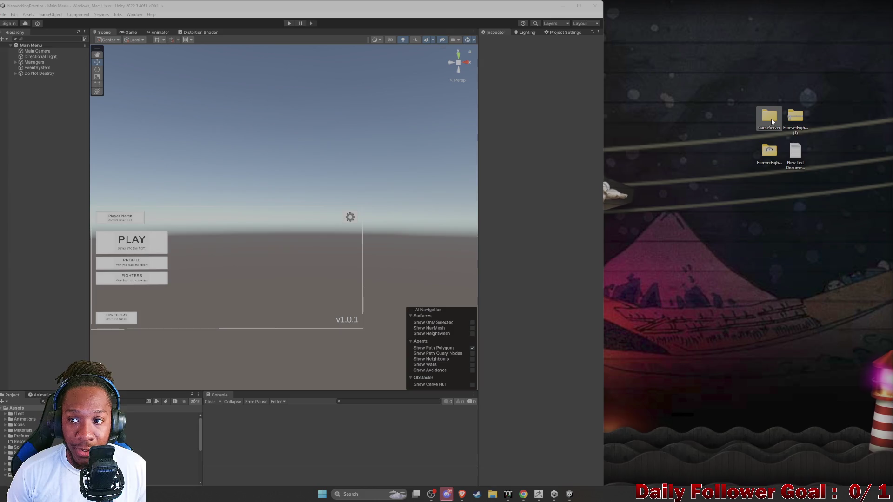
double_click(771, 119)
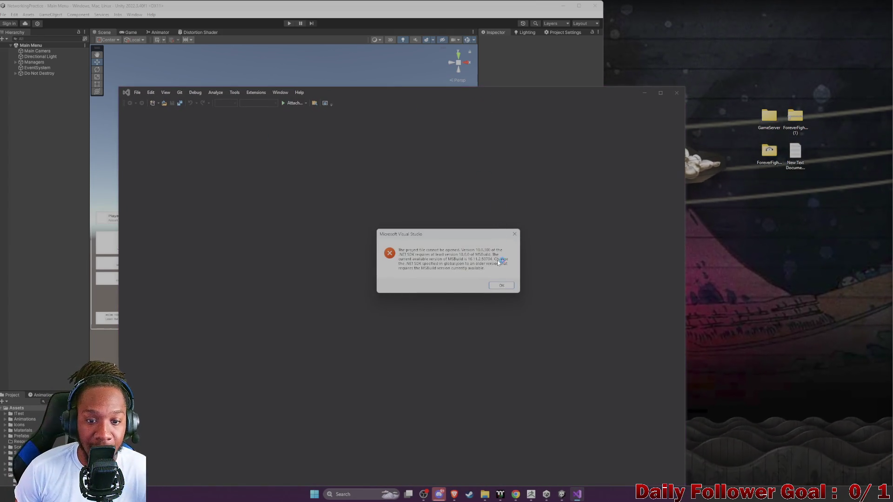
Dismiss the project-load error, close Visual Studio, and open the .user file once with Visual Studio Version Selector.
click(500, 286)
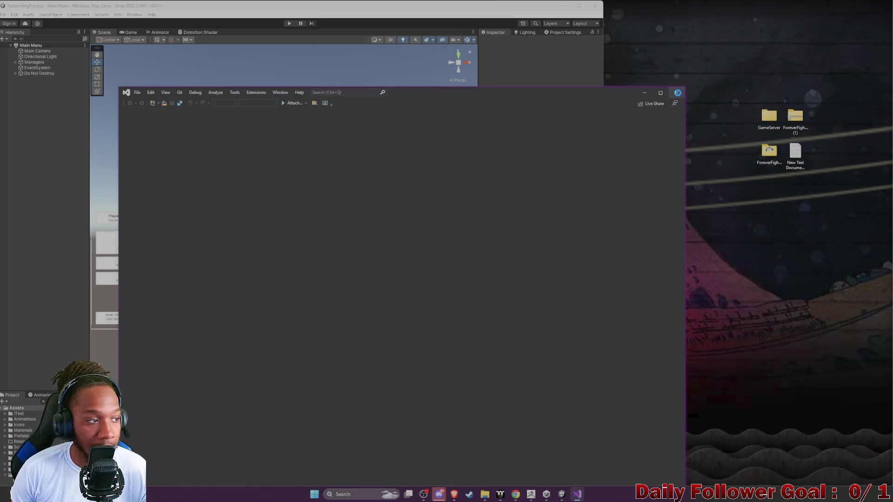
click(676, 93)
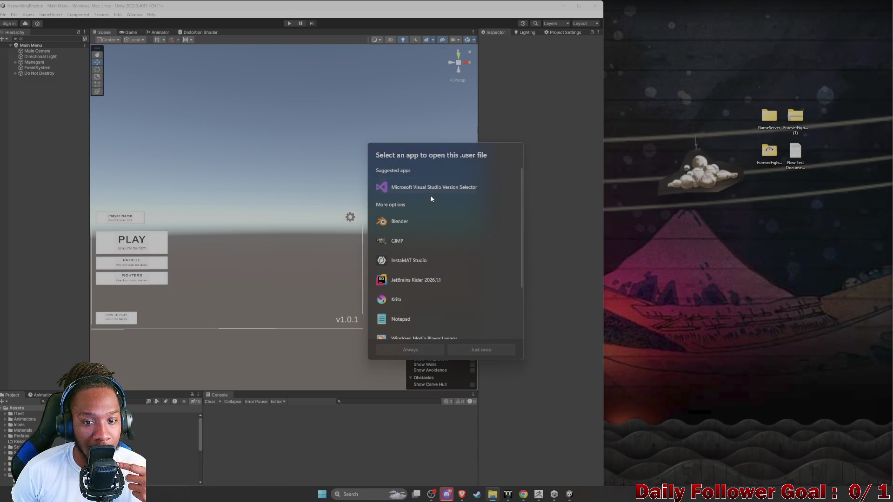
scroll(407, 238, down, 2)
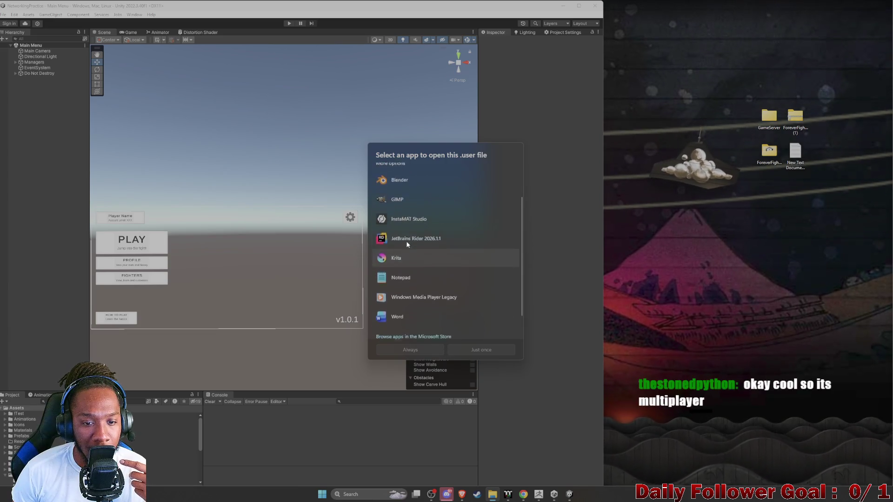
scroll(402, 185, up, 2)
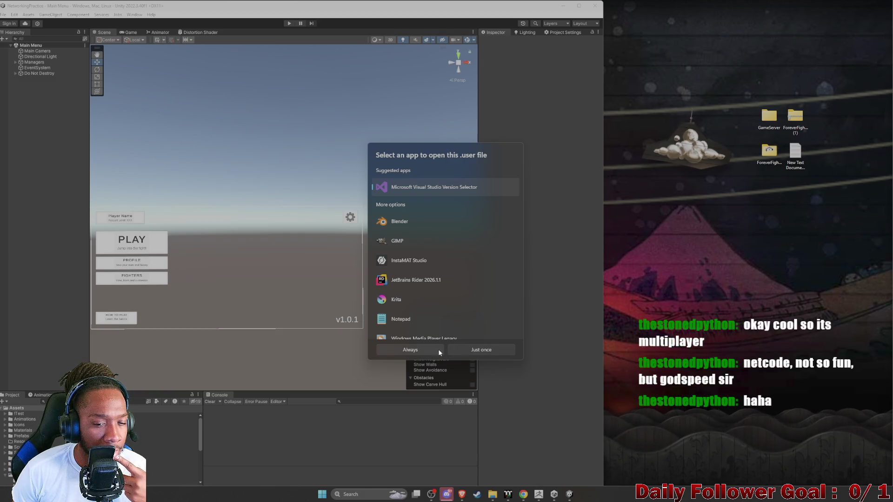
click(464, 350)
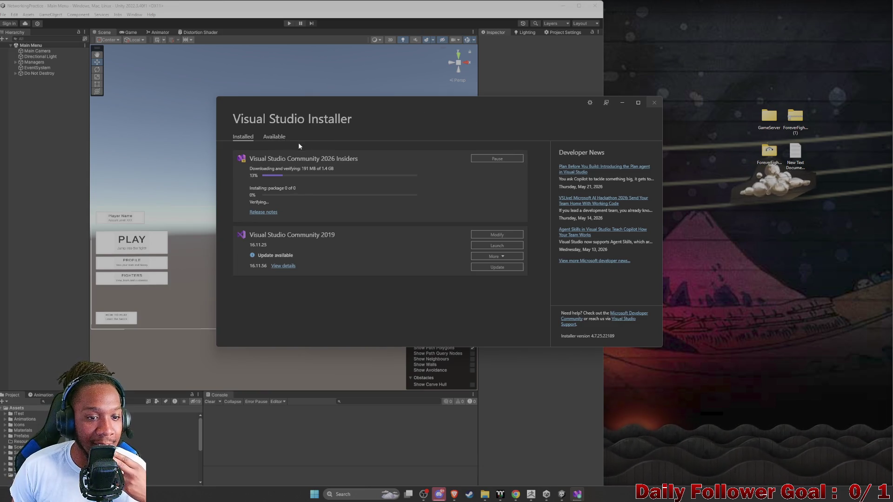
Check the Community 2026 Insiders install progress, then minimise the installer to show Unity.
scroll(171, 197, up, 2)
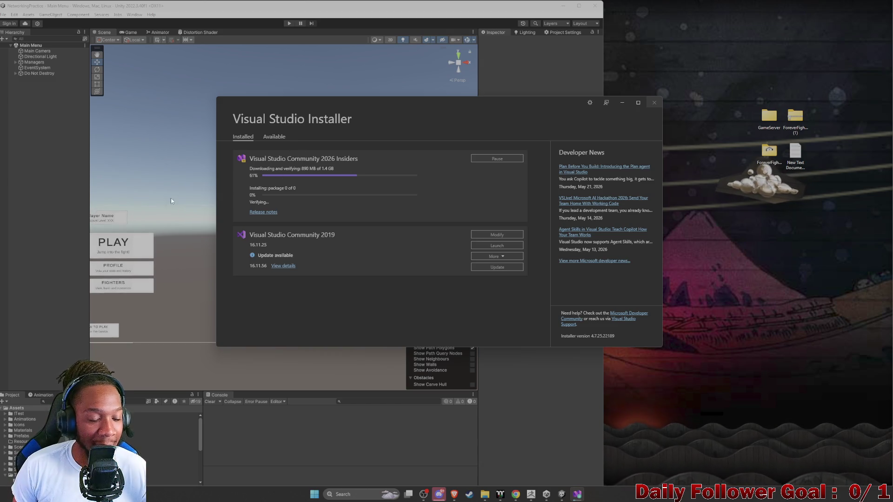
click(171, 197)
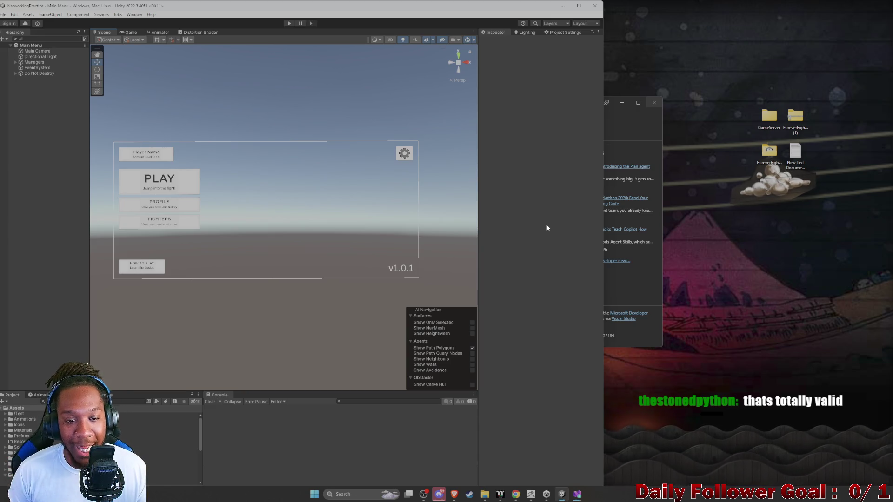
click(622, 129)
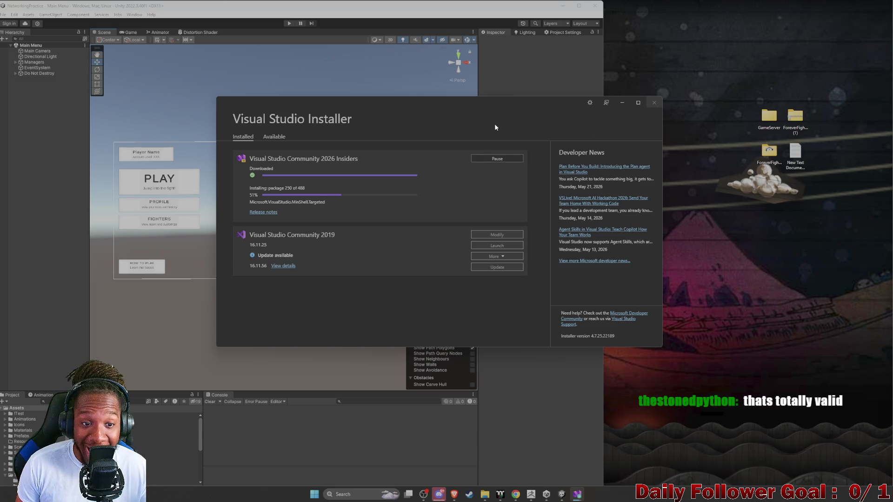
click(622, 103)
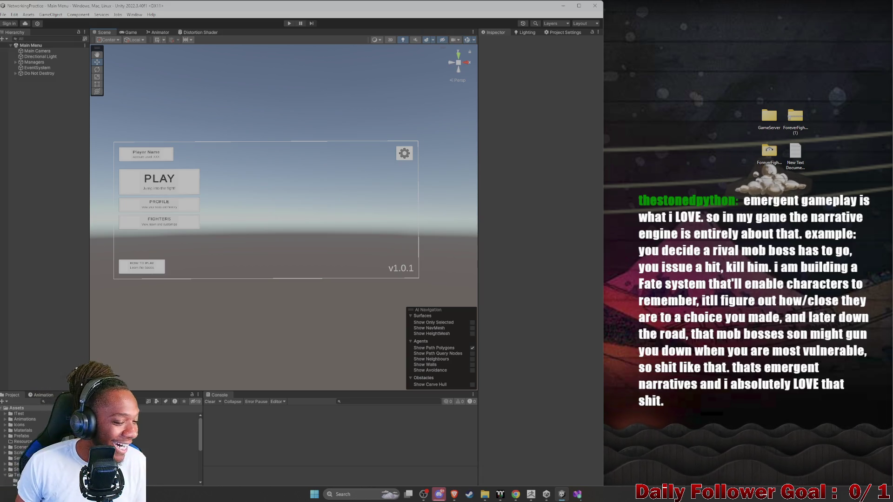
click(579, 495)
click(622, 102)
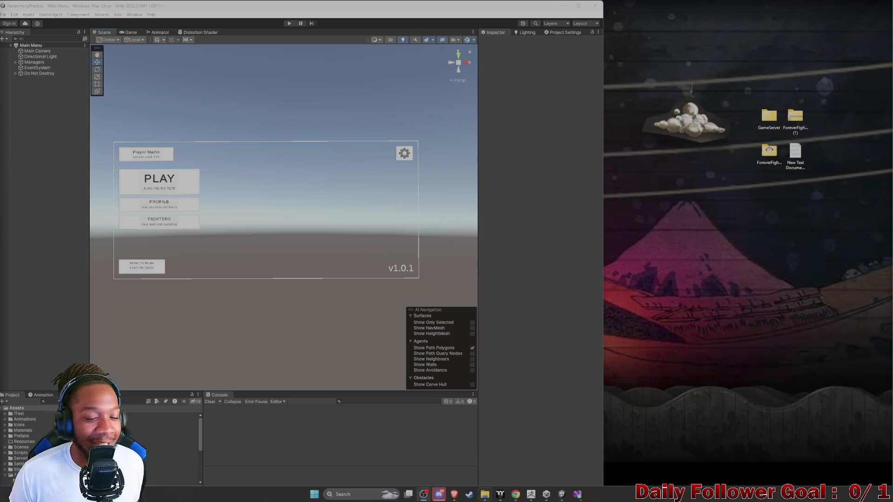
mouse_move(488, 495)
click(556, 482)
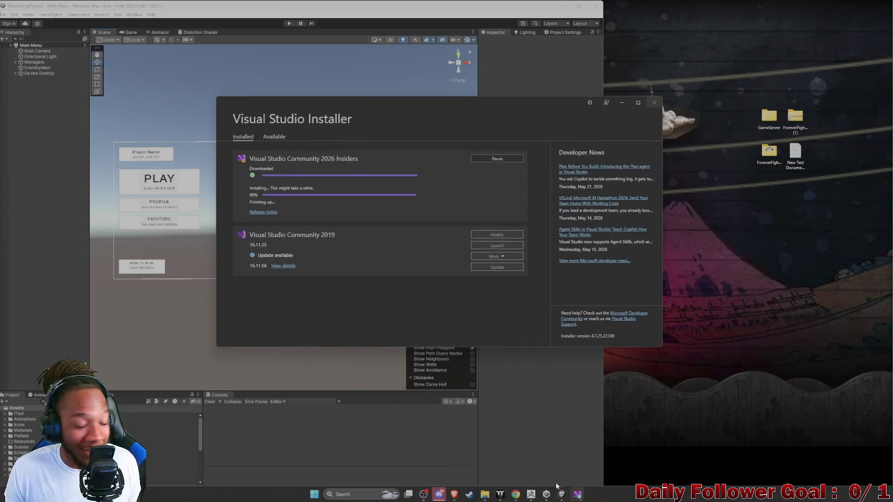
click(621, 103)
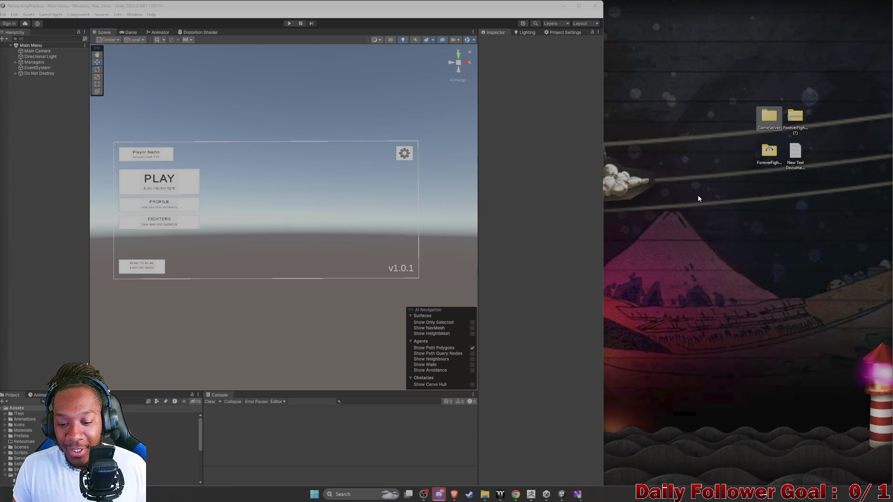
click(577, 494)
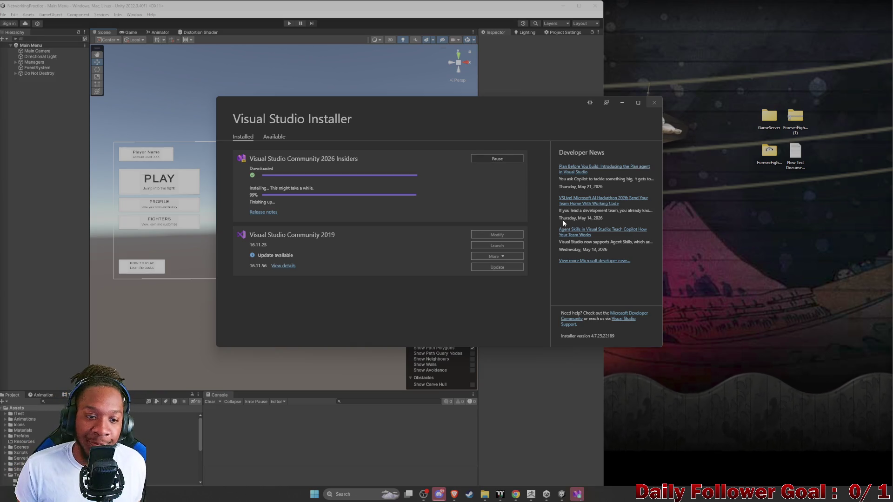
click(620, 106)
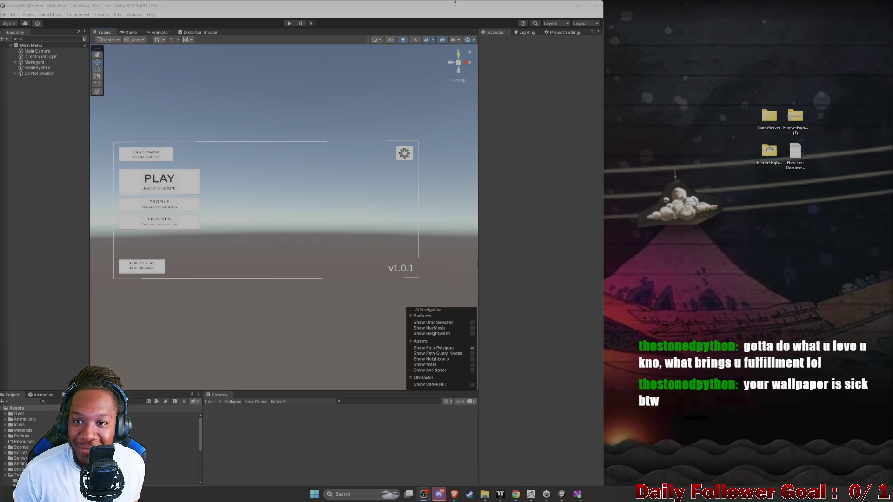
click(563, 5)
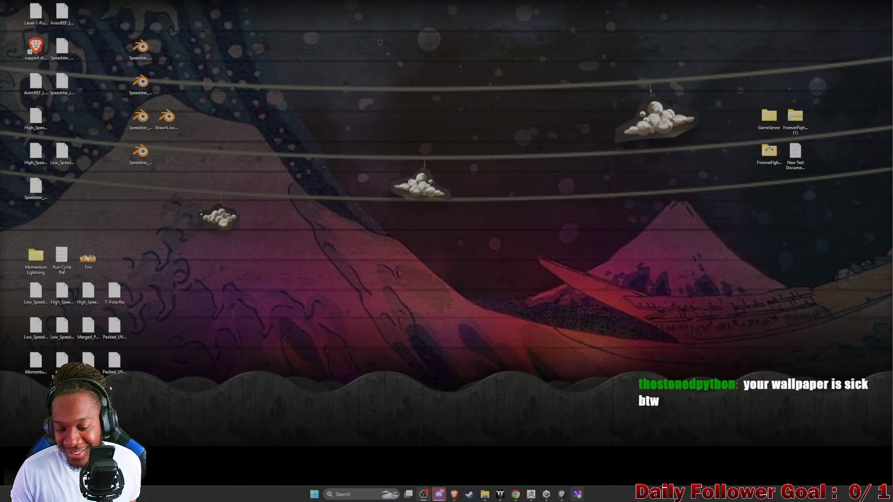
click(577, 494)
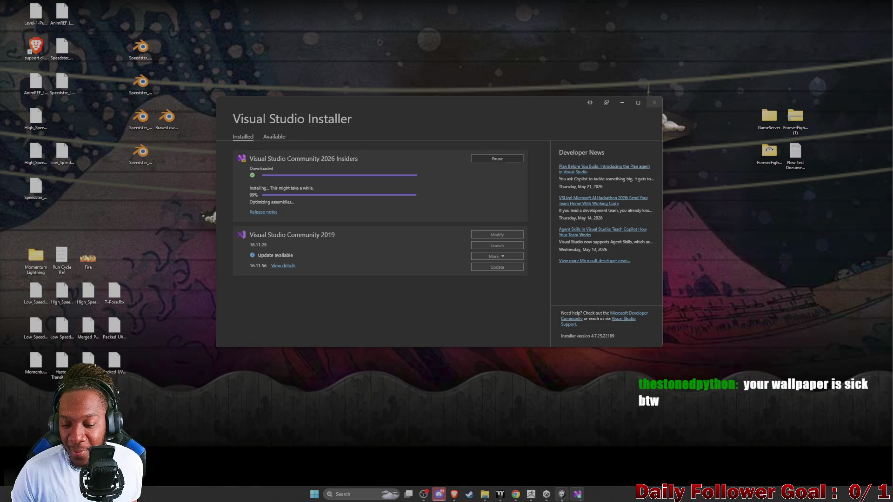
click(562, 495)
click(577, 494)
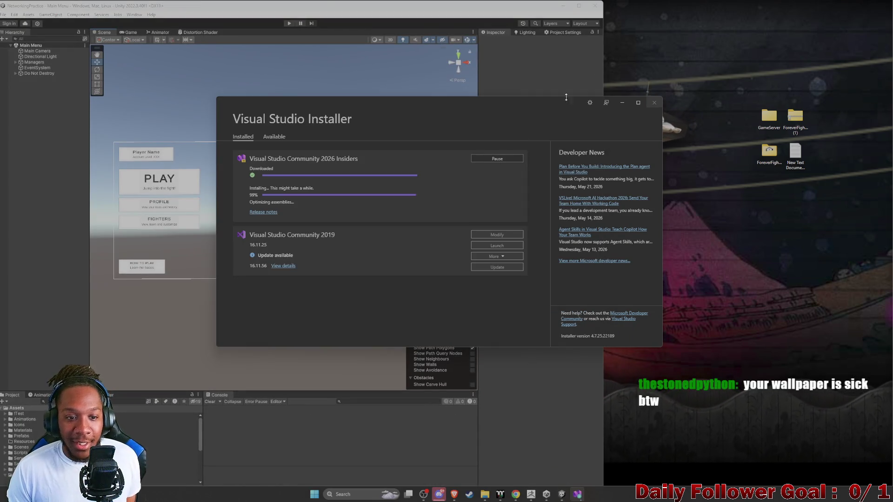
click(623, 103)
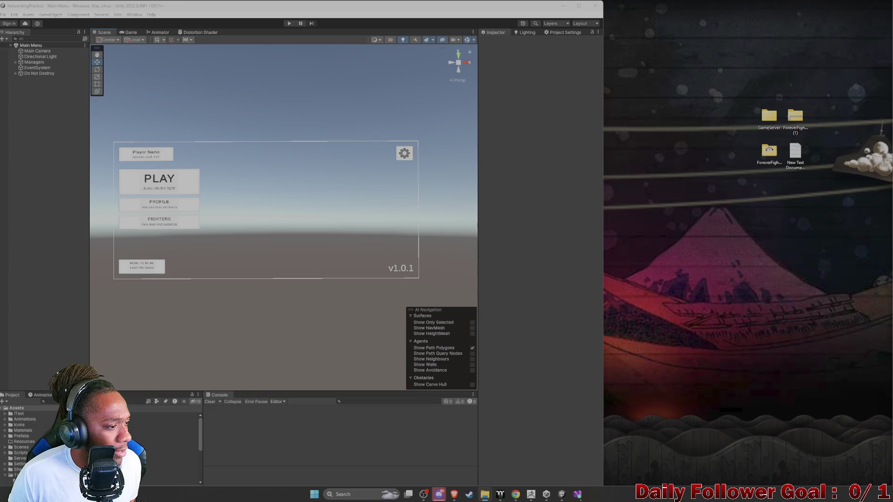
Open the GameServerCore project in JetBrains Rider 2026.1.1 just once, then trust the project.
scroll(480, 261, down, 5)
click(416, 275)
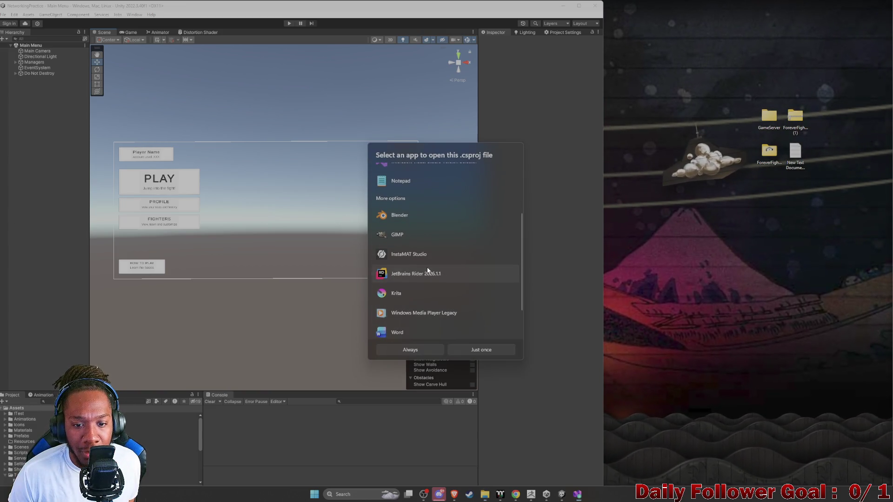
click(459, 351)
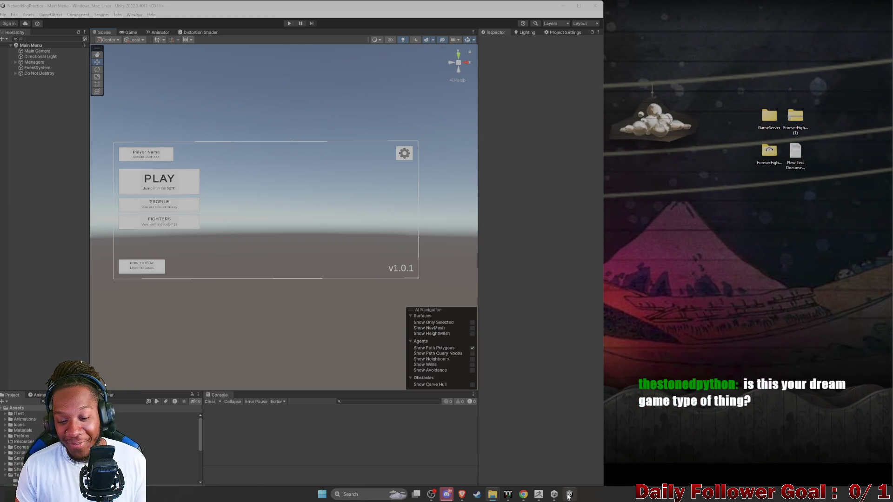
mouse_move(569, 496)
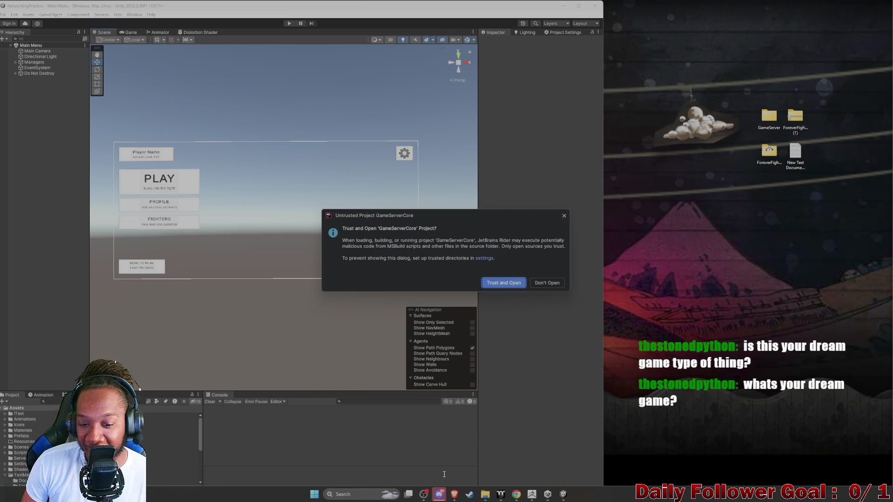
click(504, 283)
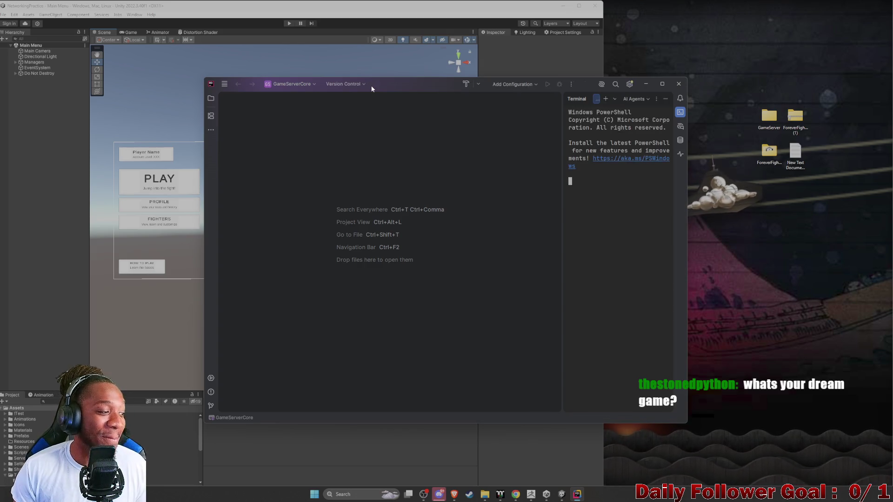
Move the Rider window toward the top of the screen, then open File Explorer with Win+E.
mouse_move(407, 82)
mouse_down()
mouse_move(394, 115)
mouse_move(463, 4)
mouse_move(580, 18)
mouse_move(464, 2)
mouse_up()
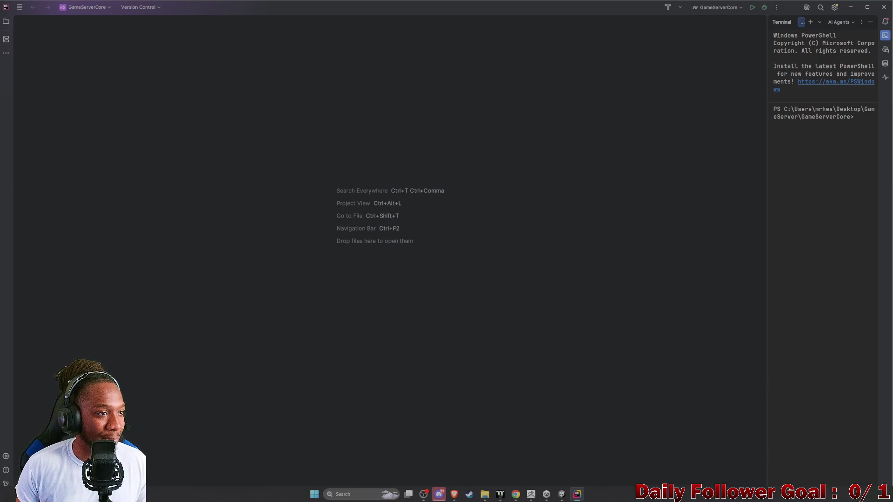
key(super+e)
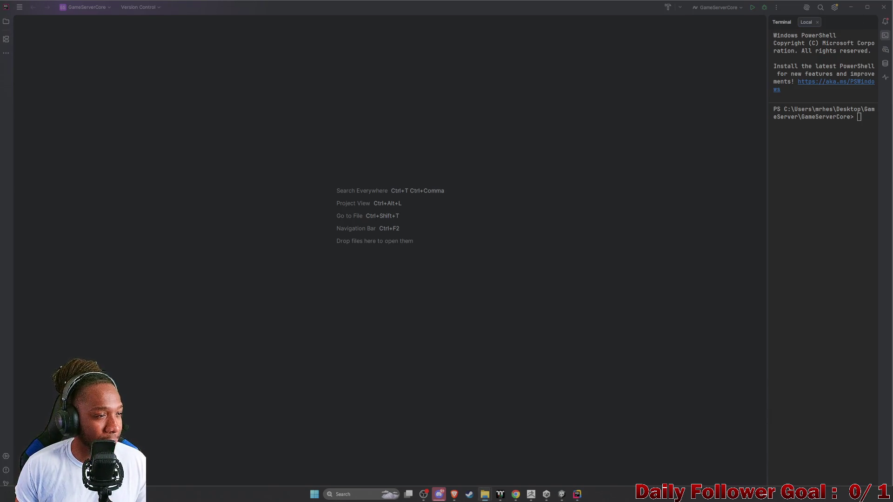
key(alt+Tab)
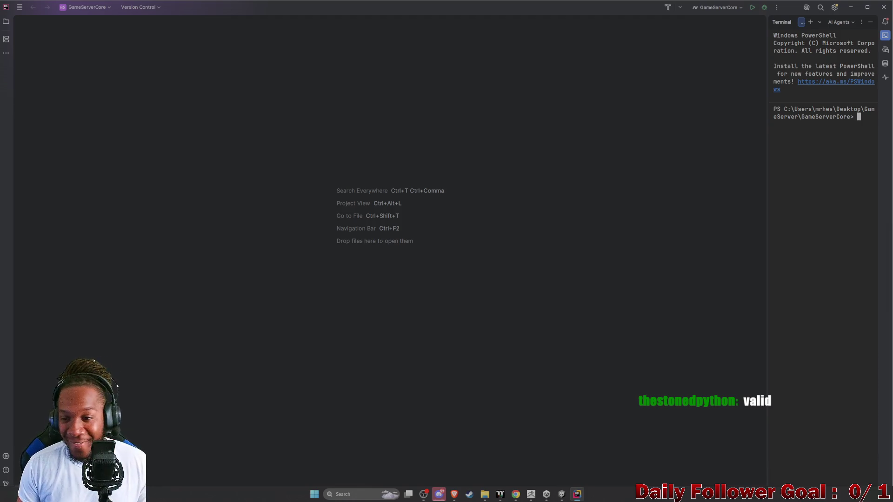
click(854, 9)
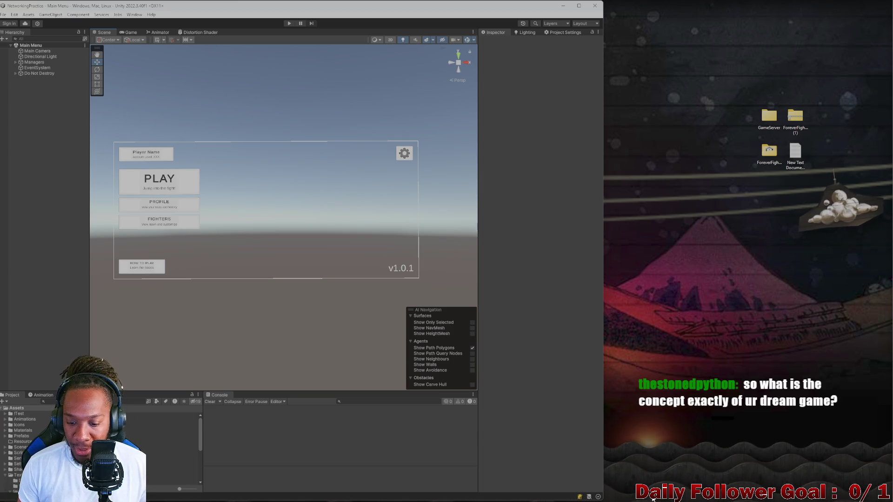
click(581, 497)
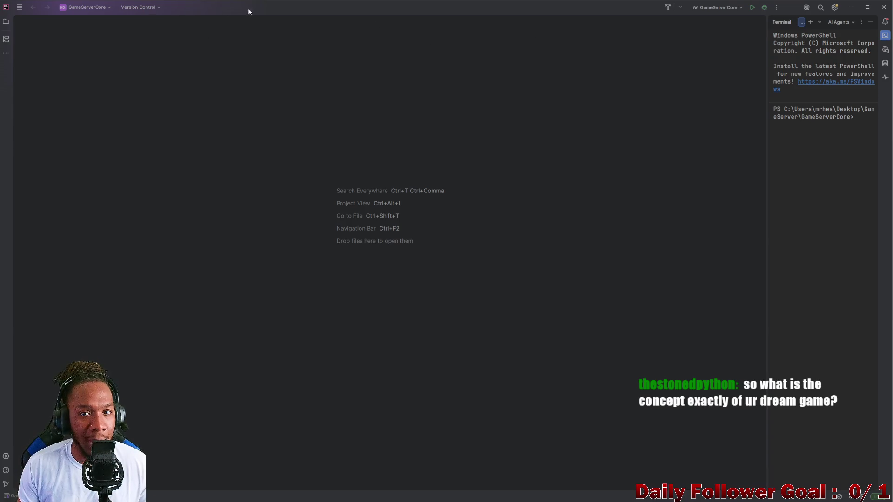
Build and run the GameServerCore configuration, then minimize Rider to get back to Unity.
click(751, 8)
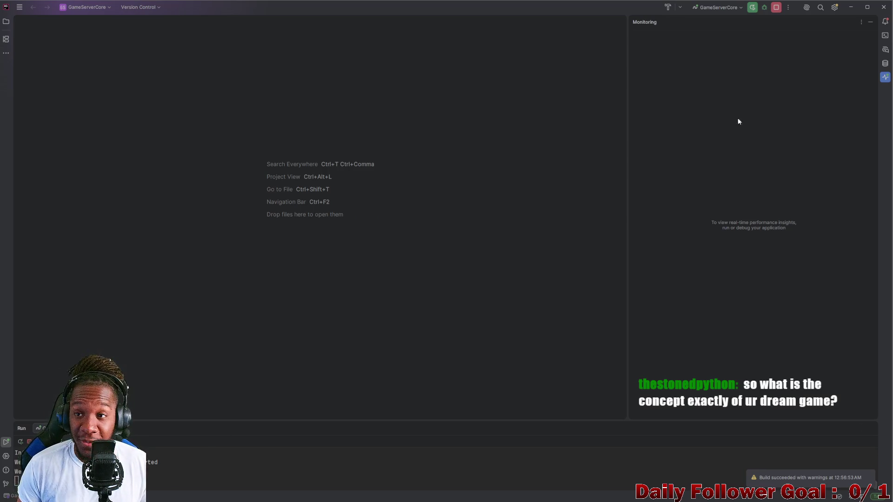
click(851, 7)
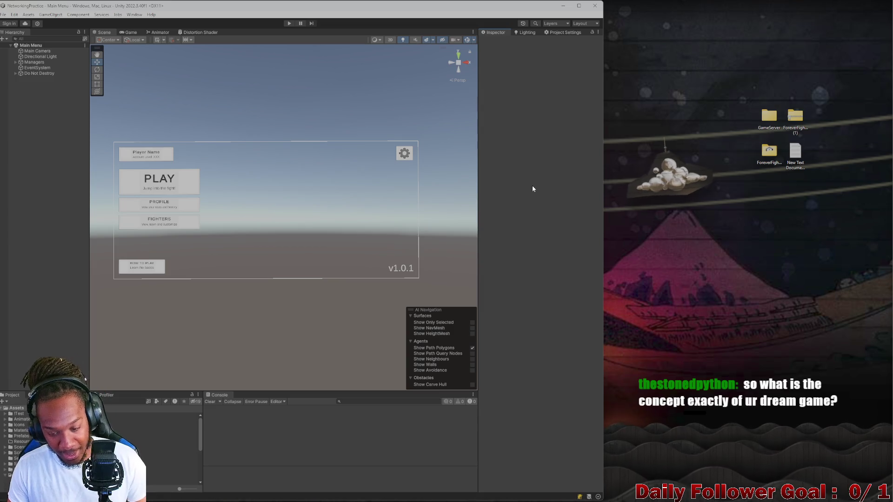
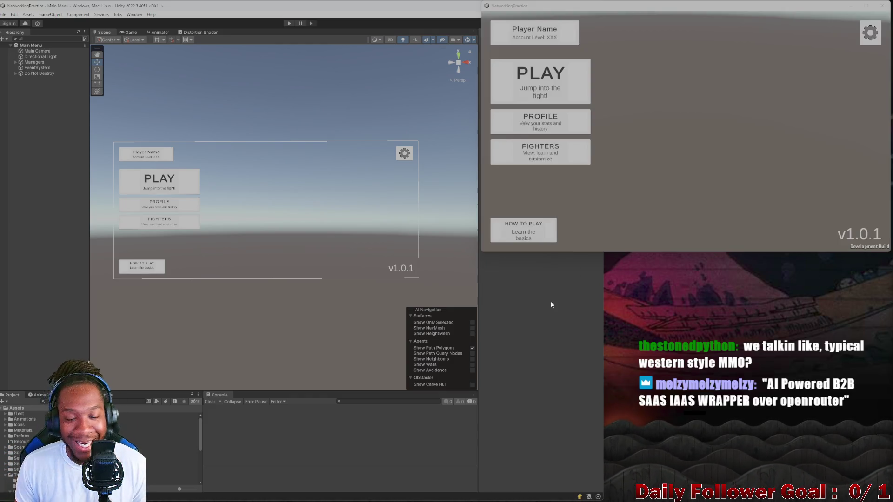
Start play mode in the editor with the game build window in front.
click(520, 297)
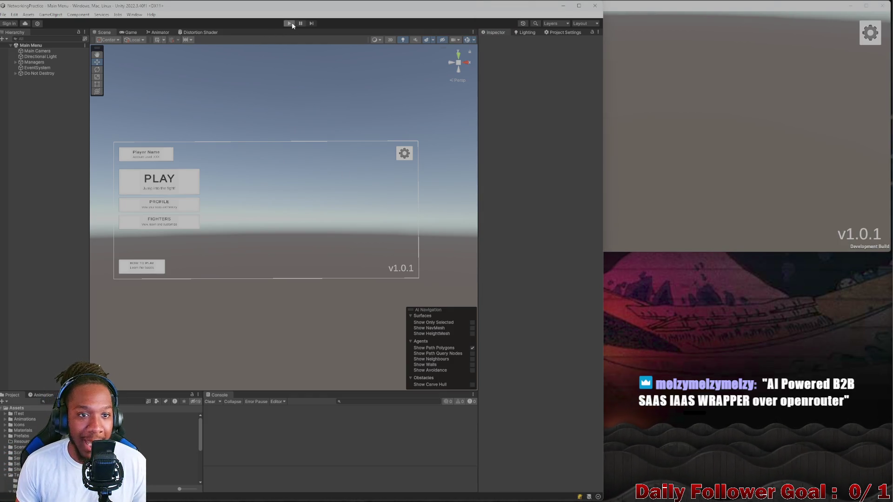
click(289, 23)
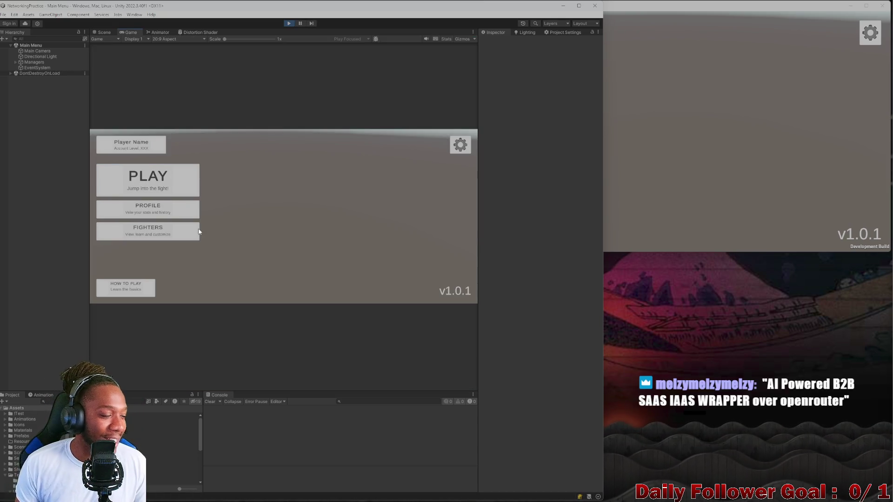
click(643, 171)
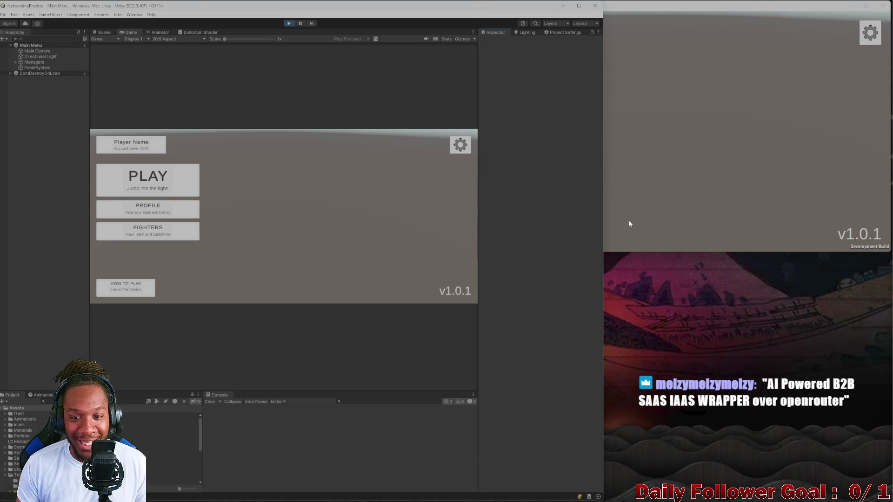
Go from the main menu to the lobby and clear the username field.
click(167, 181)
click(290, 207)
text(asdf)
key(BackSpace)
key(BackSpace)
key(BackSpace)
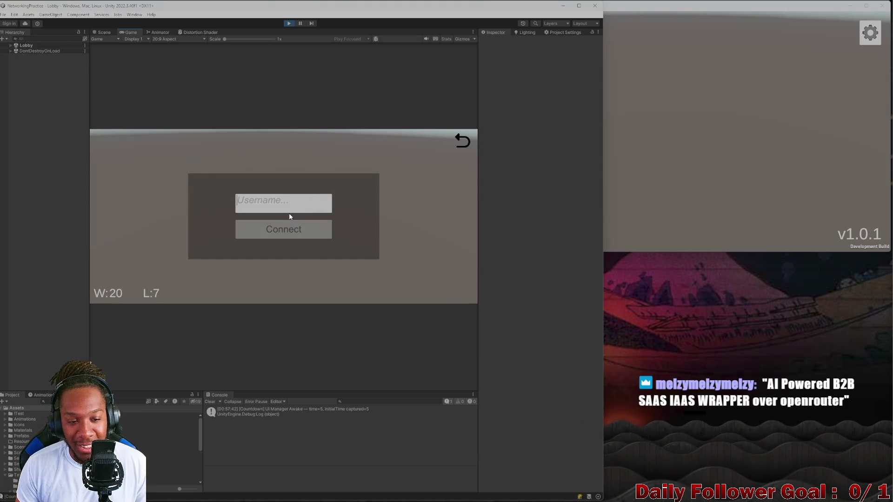
click(463, 140)
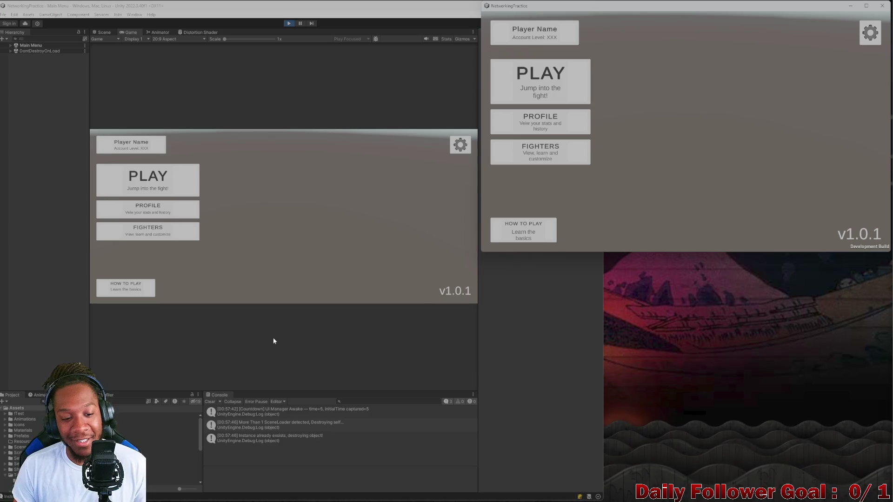
click(164, 318)
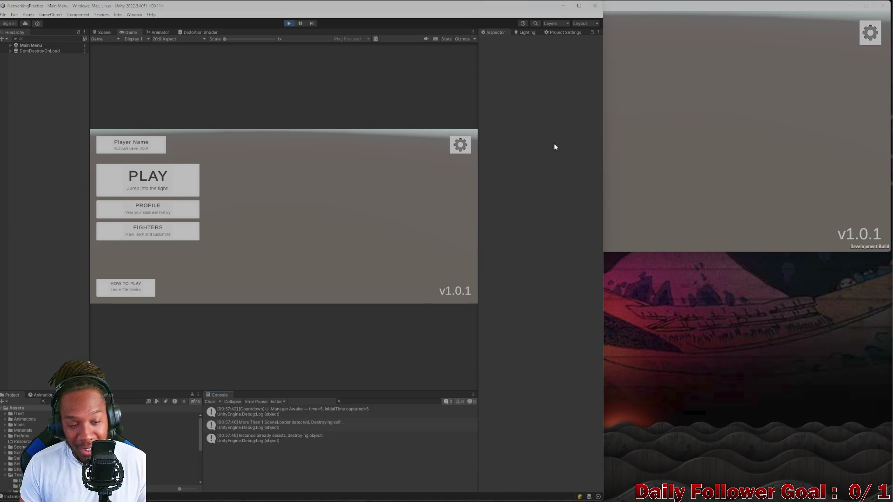
click(705, 104)
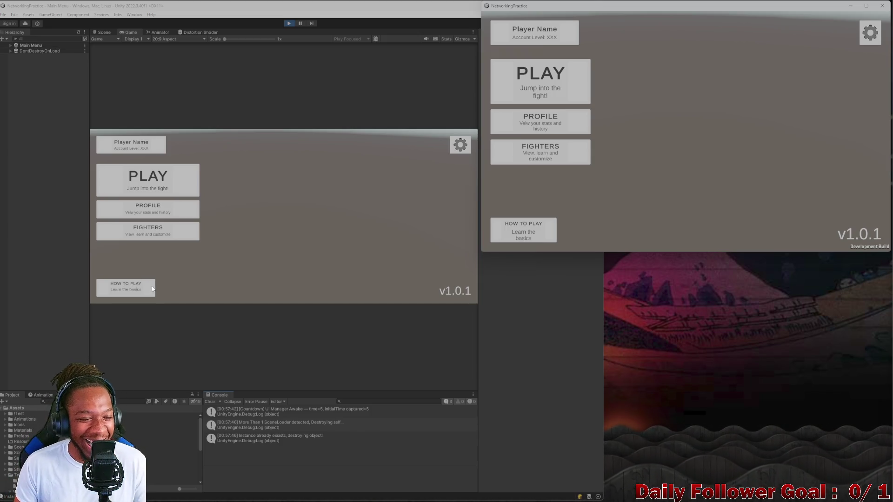
click(132, 286)
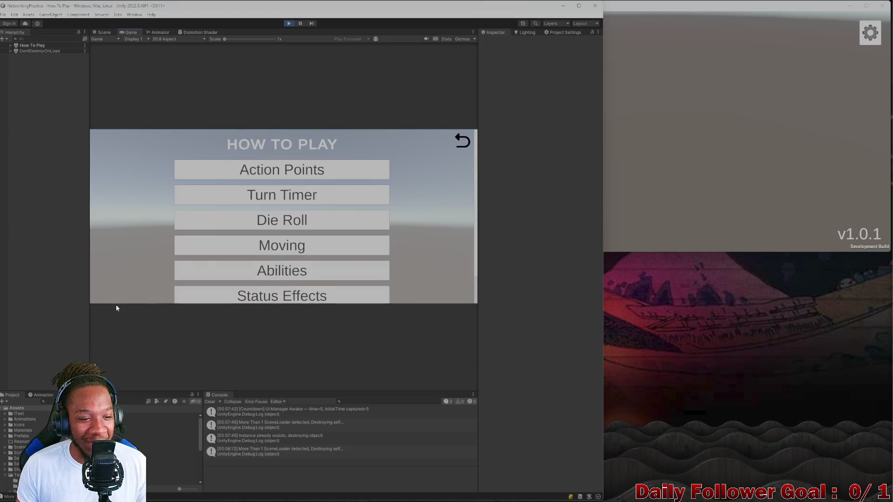
scroll(319, 232, down, 2)
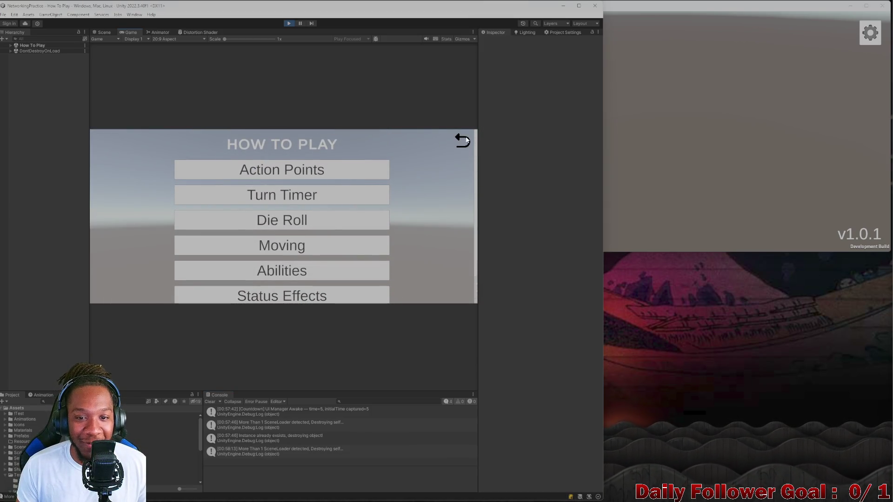
click(467, 140)
click(157, 182)
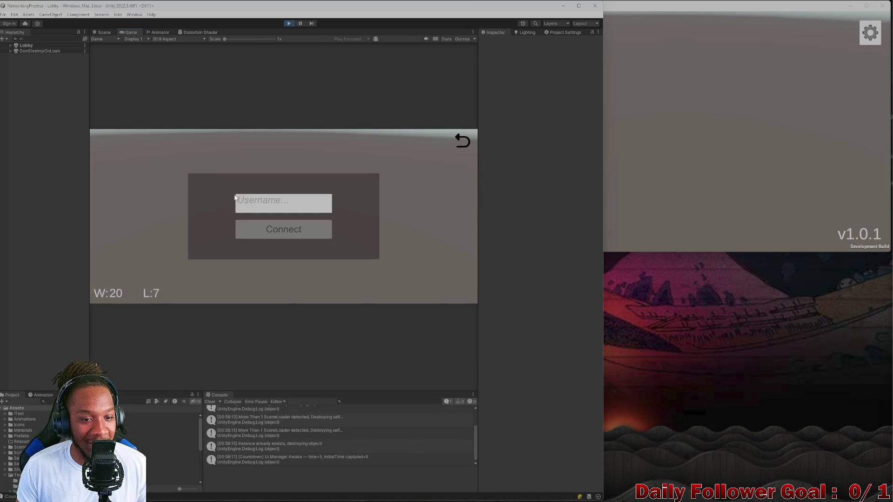
Connect the editor player to the lobby under the username 'Editor'.
text(Editor)
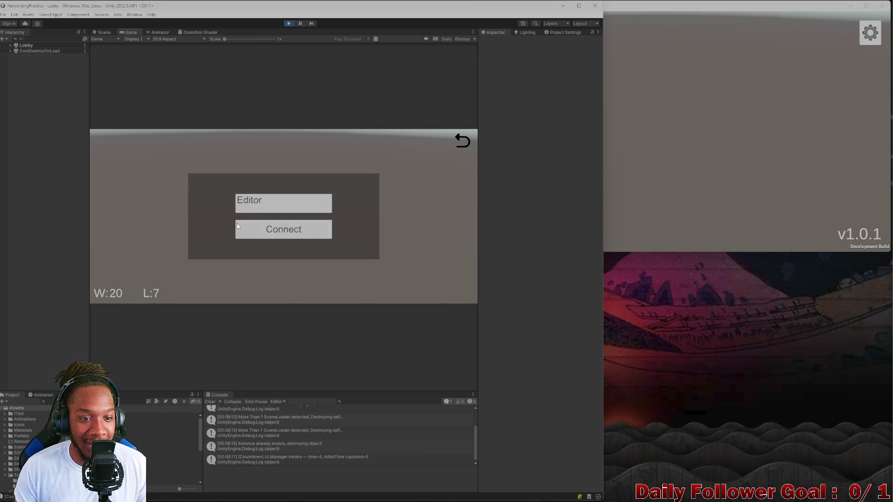
click(237, 227)
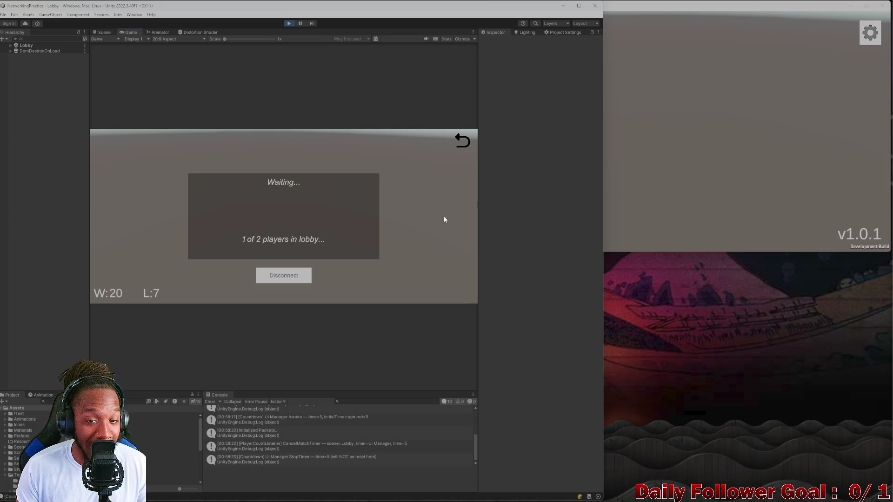
click(709, 160)
click(458, 149)
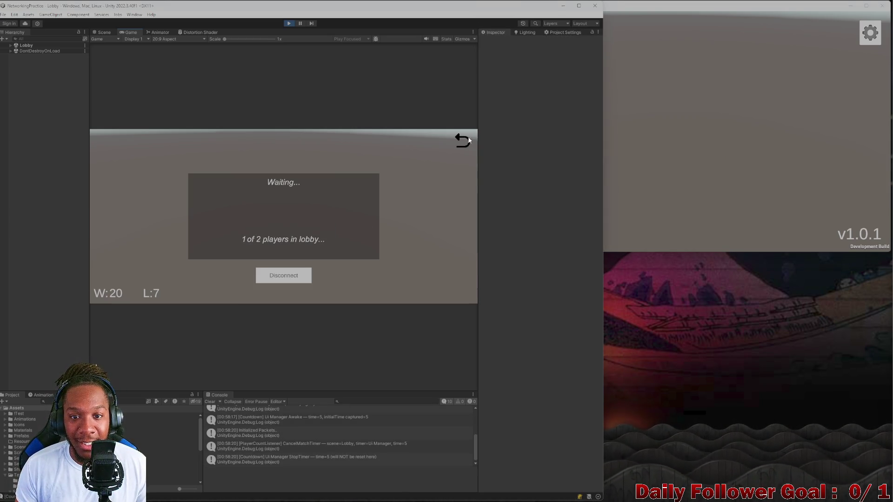
In the game build, enter the lobby and connect as 'Exe'.
key(alt+Tab)
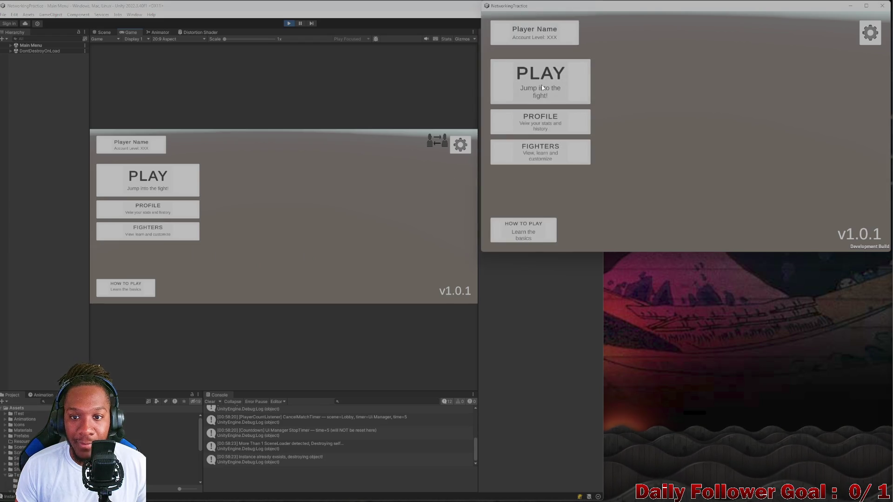
click(542, 88)
text(Ex)
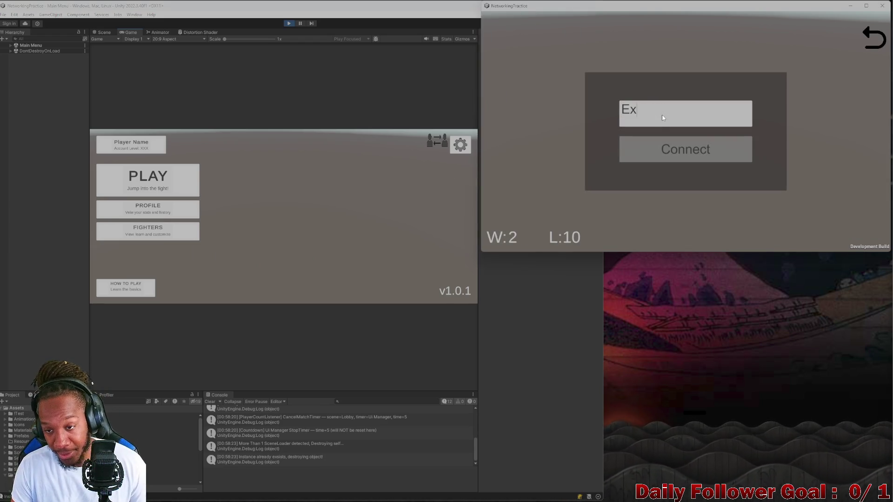
text(e)
click(665, 158)
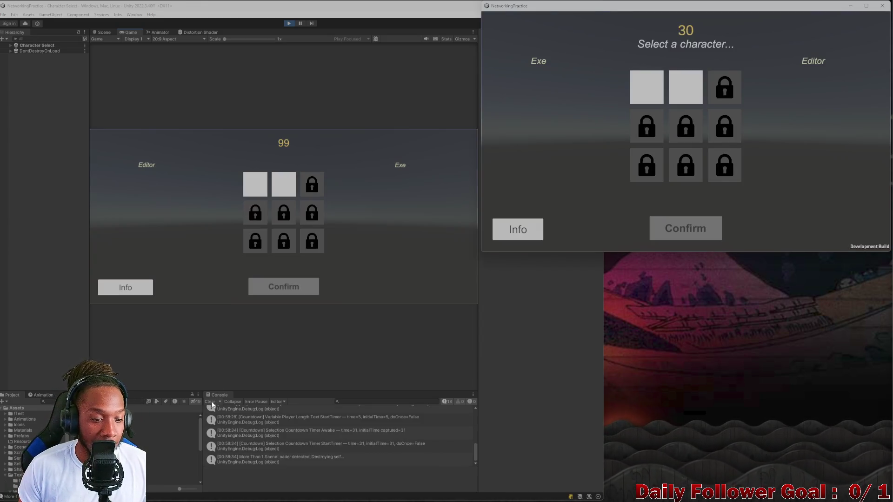
Switch the Editor player's pick from The Speedster to The Brawn and lock it in.
click(294, 205)
click(255, 186)
click(283, 184)
click(255, 182)
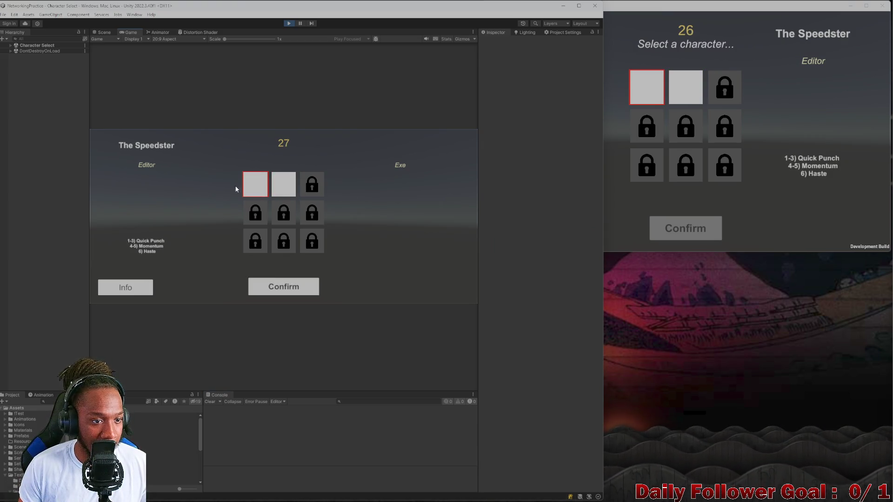
click(289, 188)
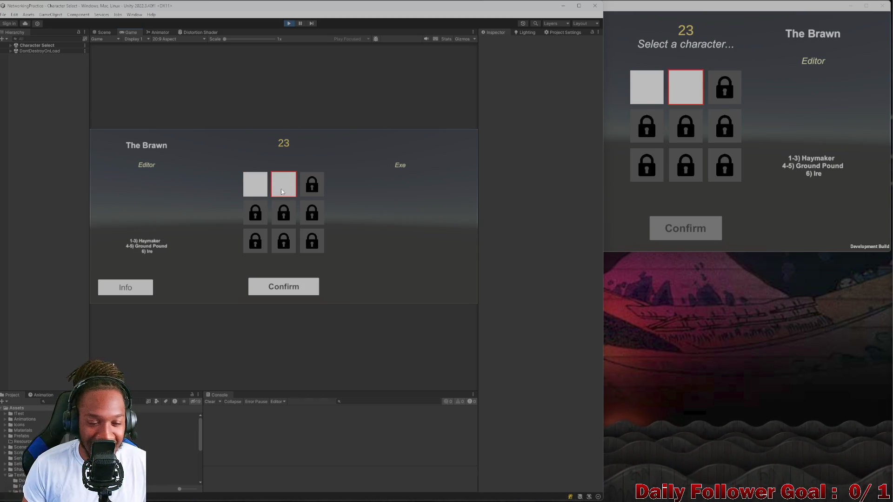
click(283, 287)
click(648, 143)
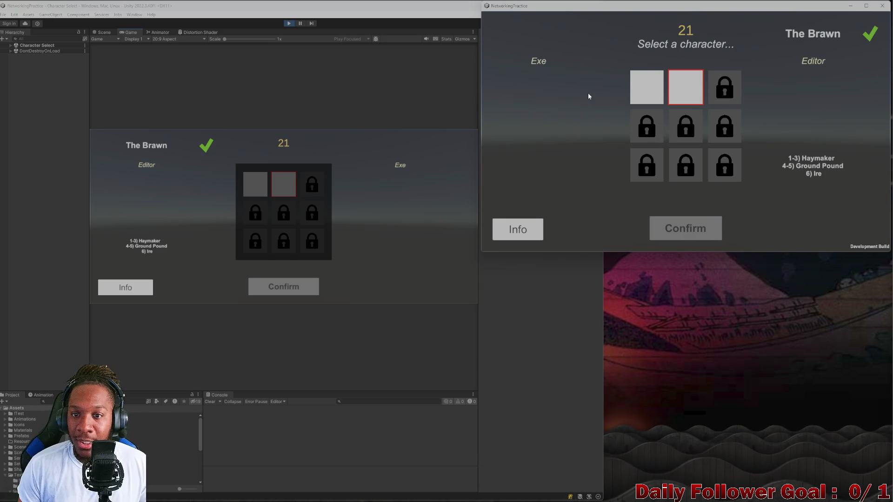
Lock in The Speedster for the Exe player and float the Scene panel out.
click(659, 99)
click(700, 237)
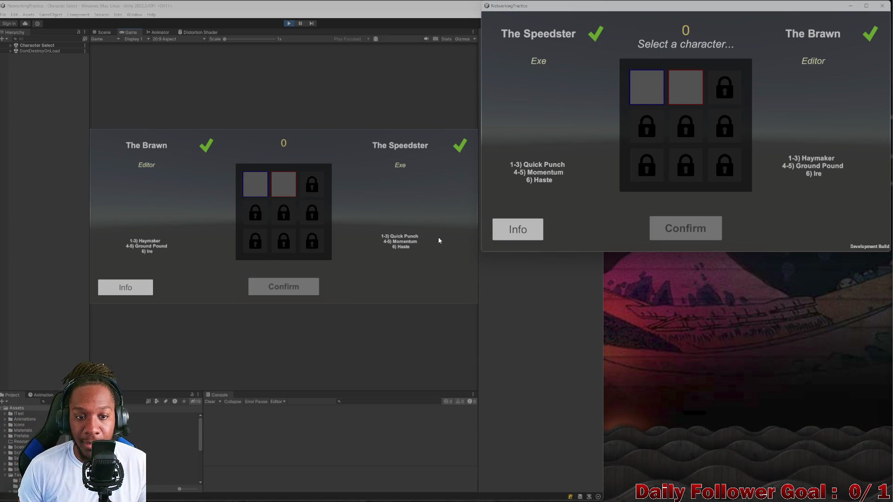
mouse_move(101, 33)
mouse_down()
mouse_move(19, 5)
mouse_move(201, 96)
mouse_move(333, 39)
mouse_up()
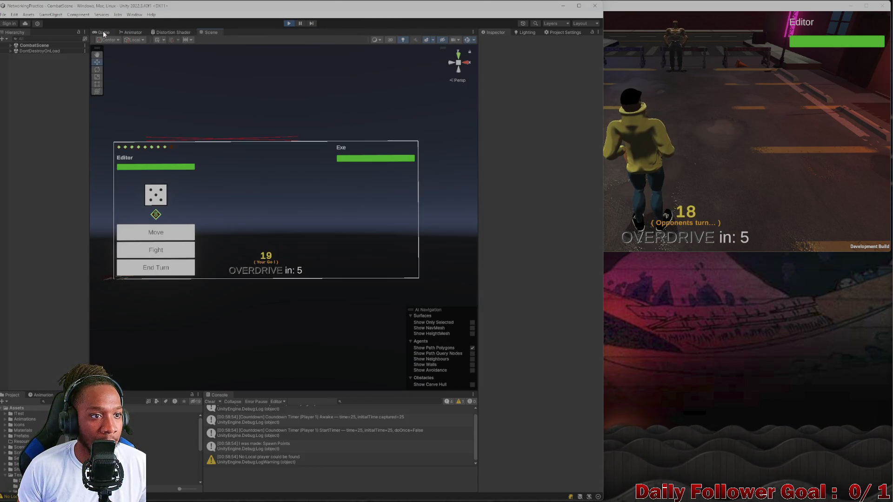
Dock the Scene panel ahead of Game and maximize the Game view.
mouse_move(210, 33)
mouse_down()
mouse_move(85, 39)
mouse_move(212, 36)
mouse_move(103, 33)
mouse_up()
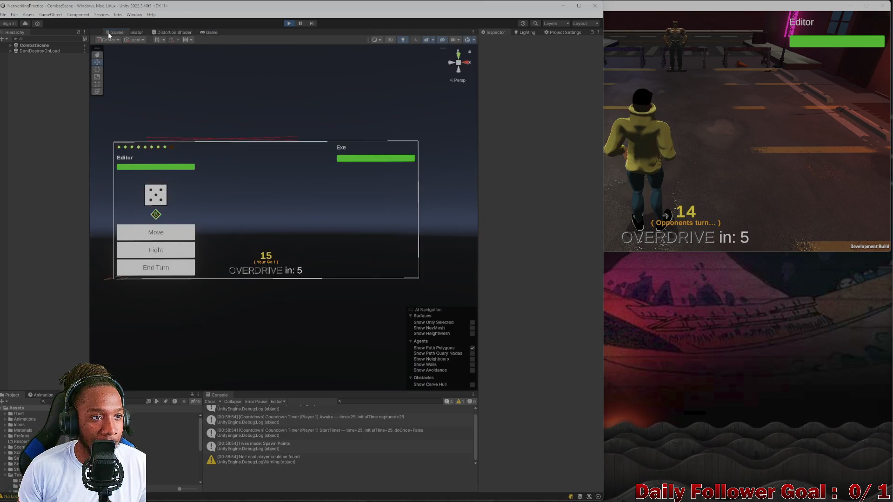
drag(211, 33, 144, 34)
click(473, 32)
click(482, 38)
Make the editor fill the screen, restore the panel layout and show the Scene view.
drag(432, 15, 418, 2)
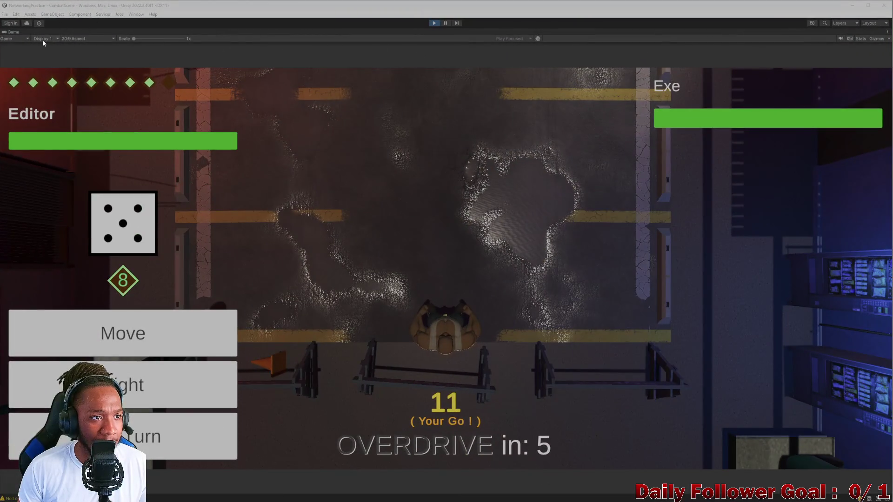
click(887, 31)
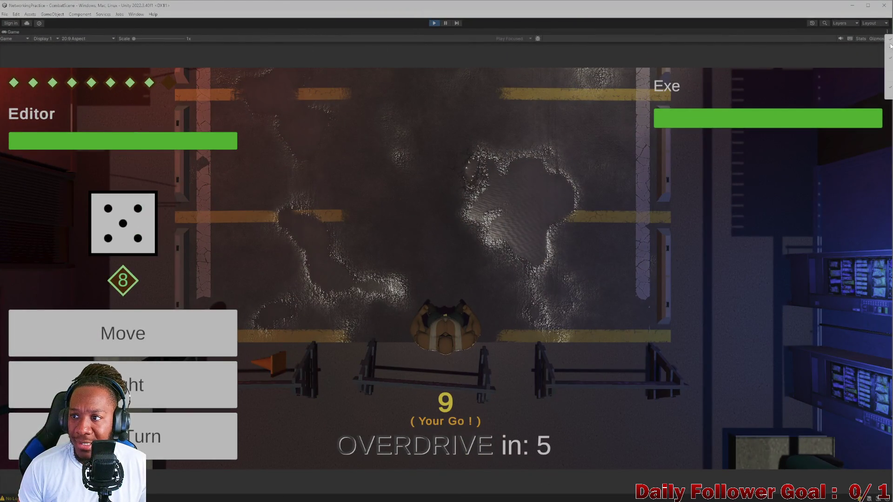
click(888, 39)
click(150, 31)
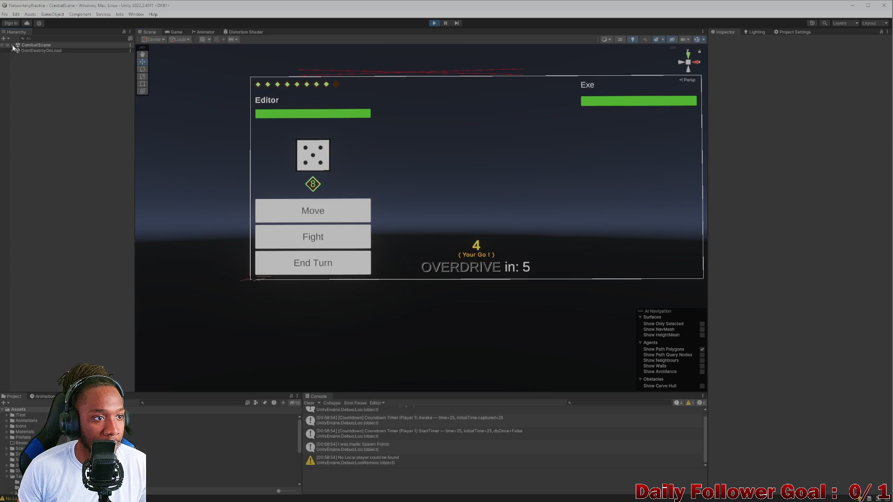
Frame the Floor Grid and orbit and pan to a centred top-down view.
click(12, 45)
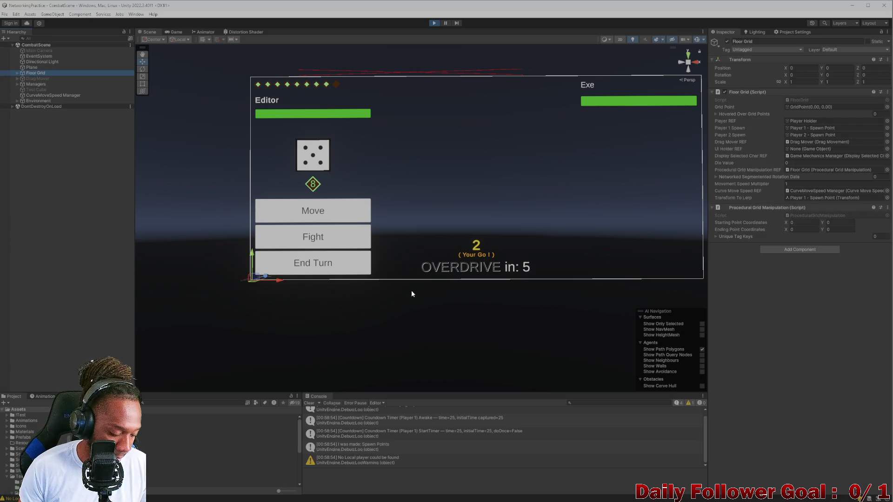
key(f)
mouse_move(417, 268)
alt+mouse_down()
mouse_move(269, 383)
mouse_move(372, 279)
mouse_move(456, 212)
alt+mouse_up()
middle_drag(457, 212, 610, 68)
Hide gizmos, maximize the Scene view angled toward the alley, then restore the layout.
click(697, 40)
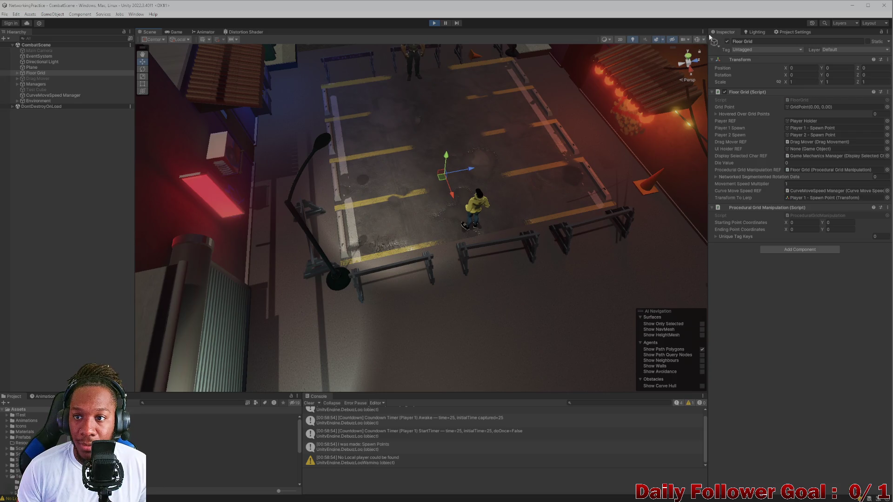
click(702, 32)
click(717, 50)
mouse_move(400, 154)
right_down()
mouse_move(383, 121)
mouse_move(412, 70)
mouse_move(533, 240)
mouse_move(428, 319)
mouse_move(416, 301)
mouse_move(116, 313)
mouse_move(56, 279)
mouse_move(27, 247)
mouse_move(79, 313)
mouse_move(92, 279)
mouse_move(305, 236)
mouse_move(326, 324)
mouse_move(370, 302)
mouse_move(535, 321)
mouse_move(594, 339)
mouse_move(635, 331)
mouse_move(733, 343)
mouse_move(187, 331)
mouse_move(12, 299)
mouse_move(264, 329)
mouse_move(273, 303)
mouse_move(488, 310)
mouse_move(642, 297)
mouse_move(683, 319)
mouse_move(677, 299)
mouse_move(500, 277)
mouse_move(176, 370)
mouse_move(167, 336)
mouse_move(259, 325)
mouse_move(274, 363)
mouse_move(303, 374)
mouse_move(351, 339)
mouse_move(355, 385)
mouse_move(371, 380)
mouse_move(384, 359)
mouse_move(375, 355)
mouse_move(365, 372)
mouse_move(569, 296)
right_up()
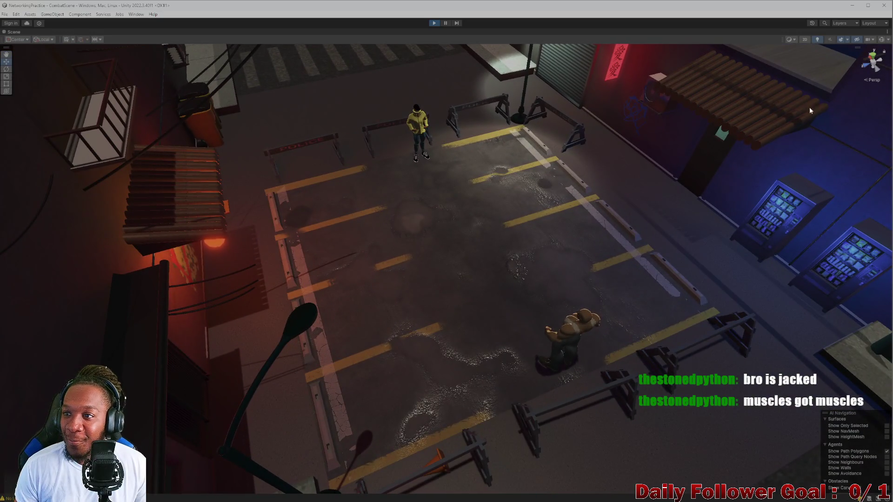
key(shift+space)
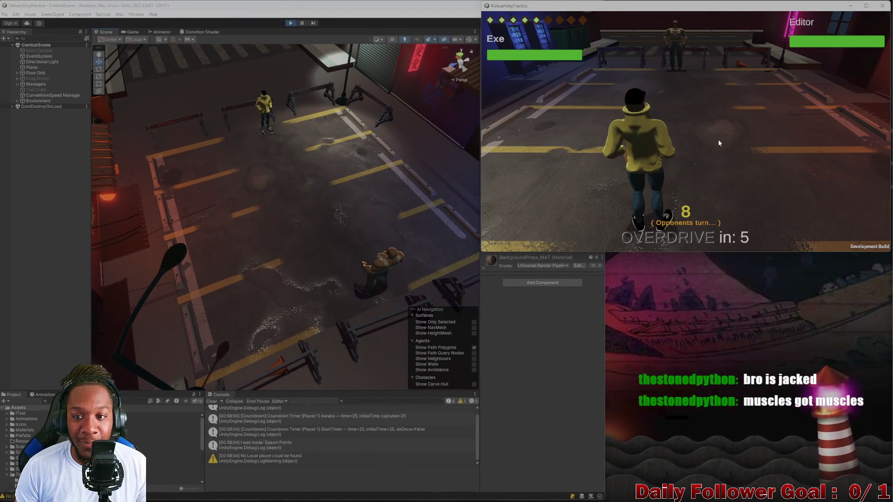
In the Game view, move The Brawn along a confirmed path on the grid.
click(319, 177)
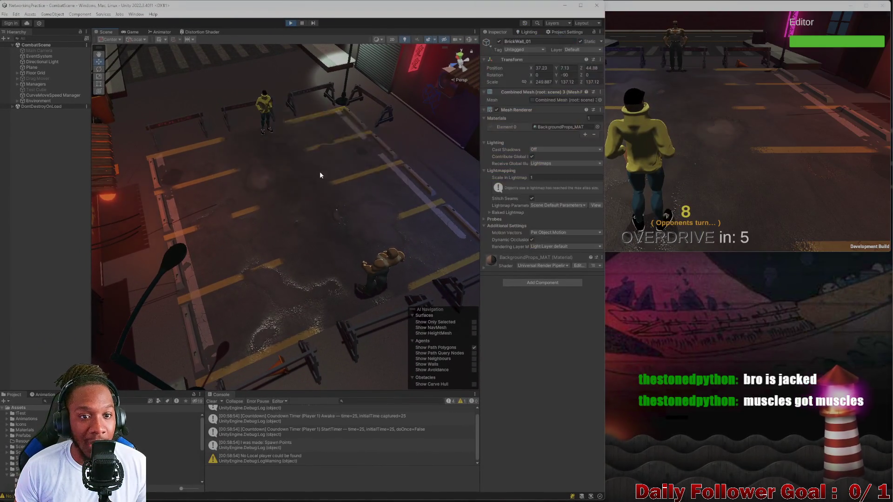
click(802, 153)
click(131, 33)
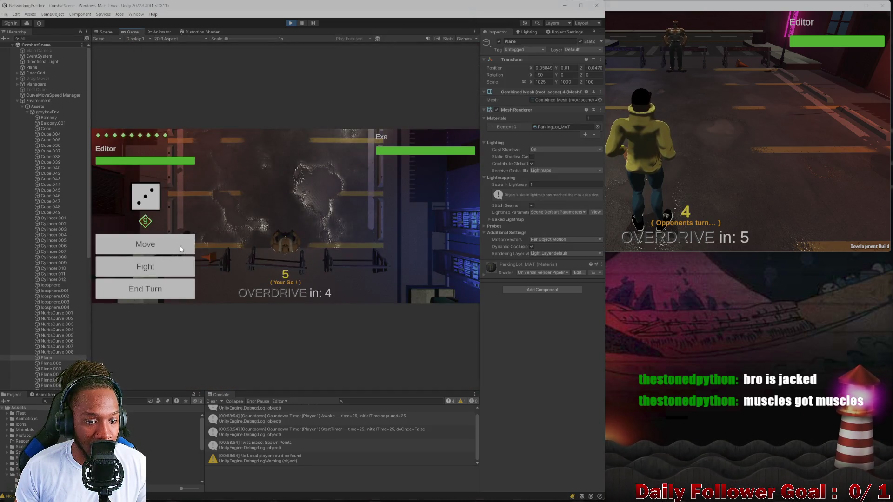
click(165, 246)
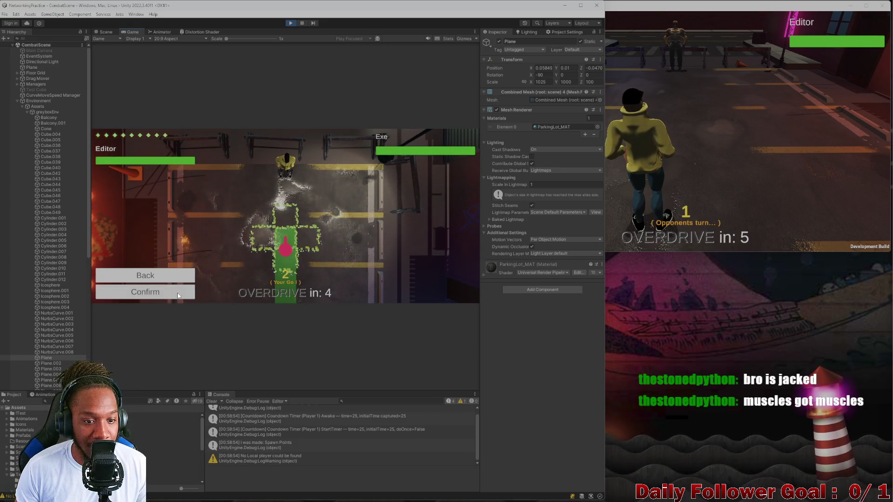
click(145, 292)
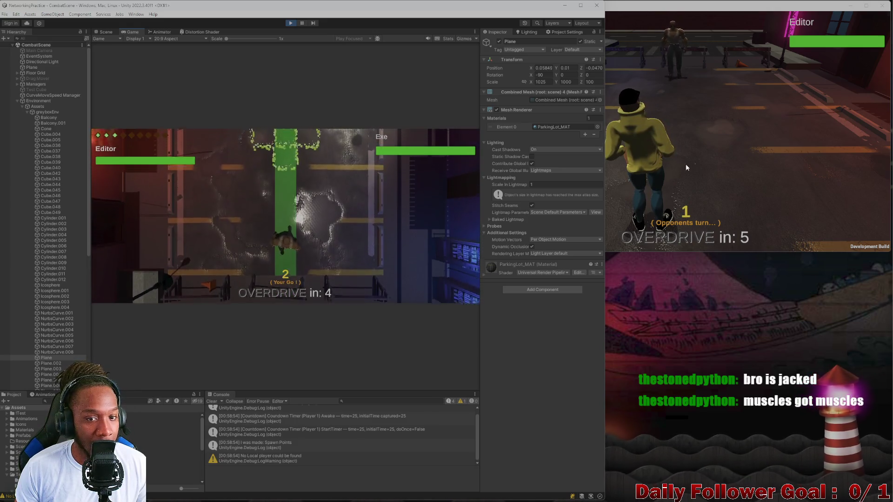
End the Editor player's turn and bring the build window forward.
click(691, 161)
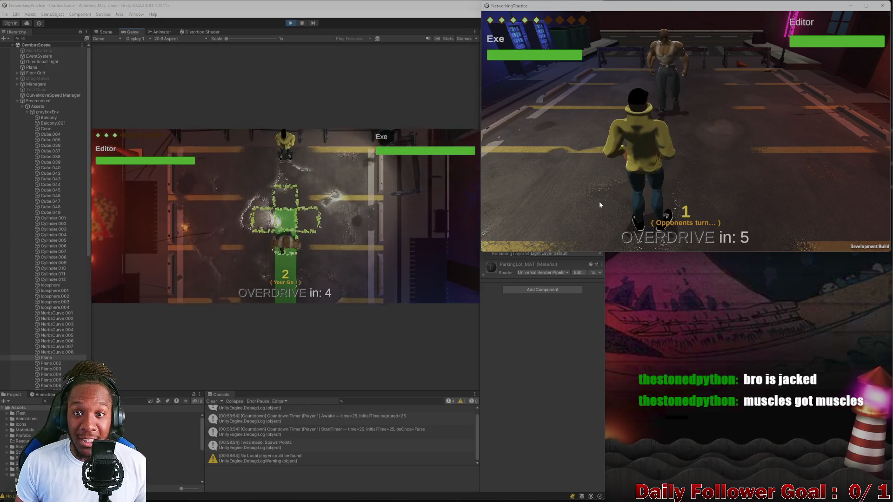
click(145, 288)
click(724, 148)
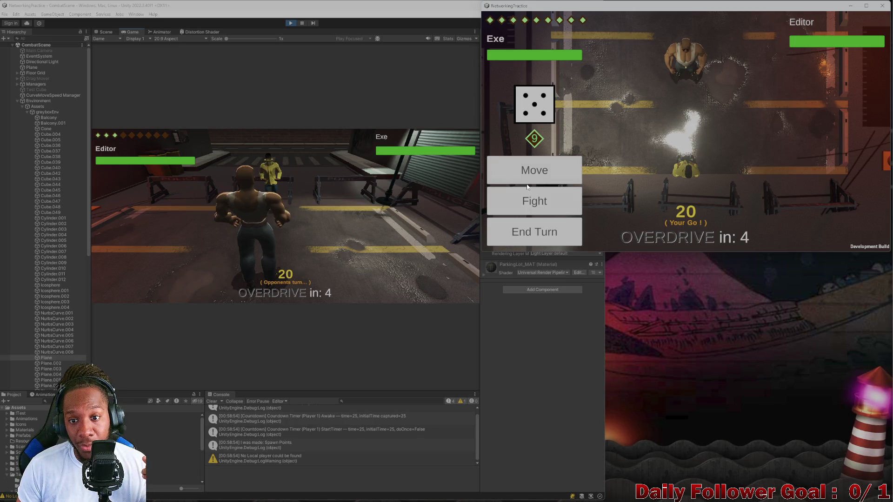
Move the Exe player's Speedster twice, end its turn, and return to the editor.
click(534, 170)
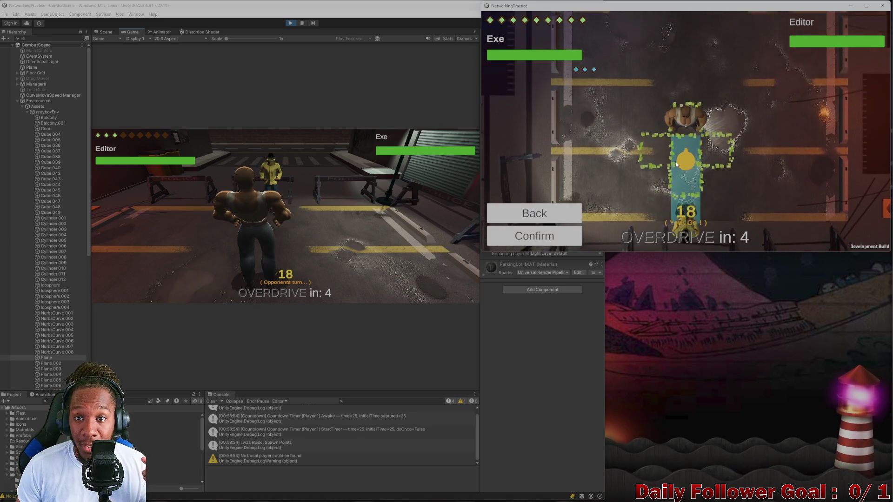
click(704, 183)
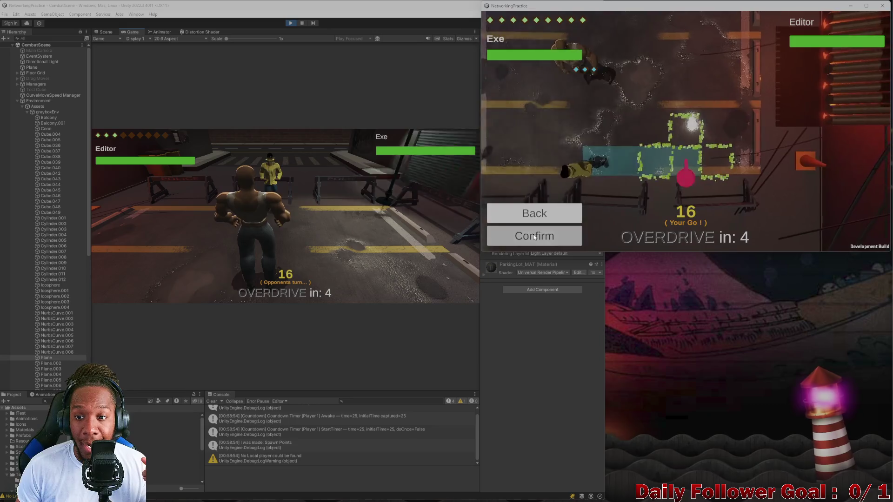
click(580, 229)
click(560, 184)
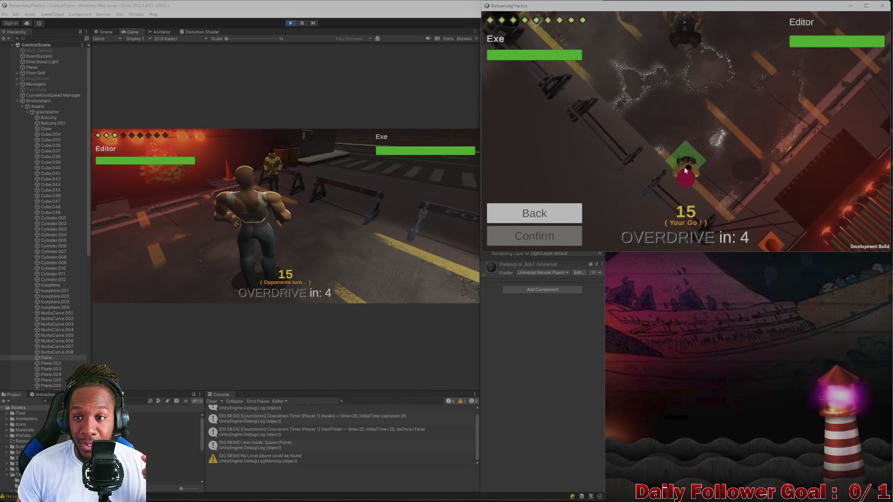
click(657, 127)
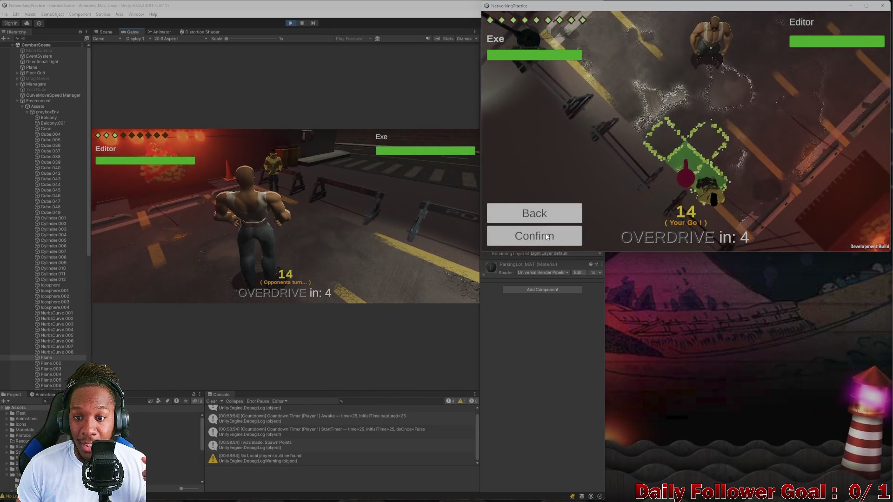
click(547, 237)
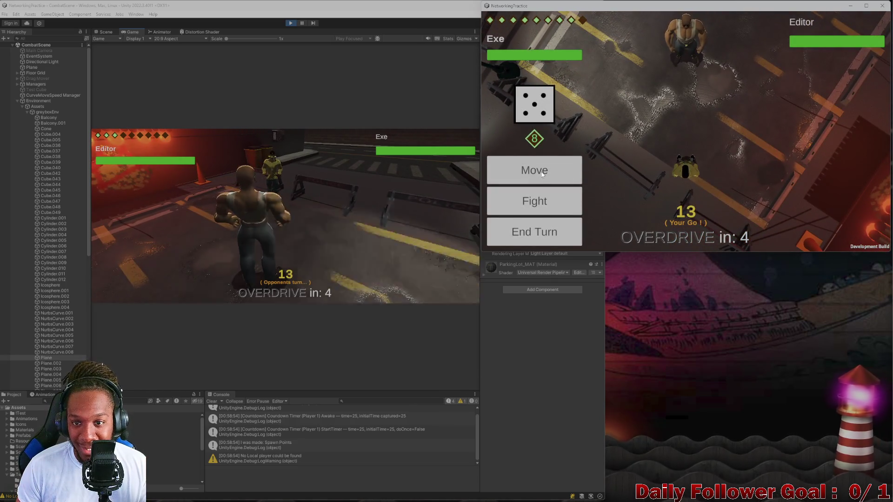
click(541, 235)
click(211, 227)
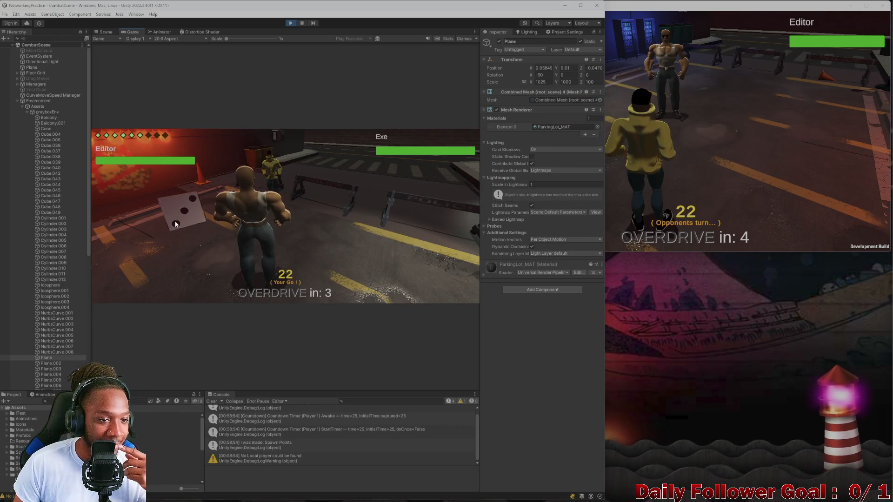
Move the Editor's fighter along the green path, then bring forward and enlarge the build window.
click(180, 245)
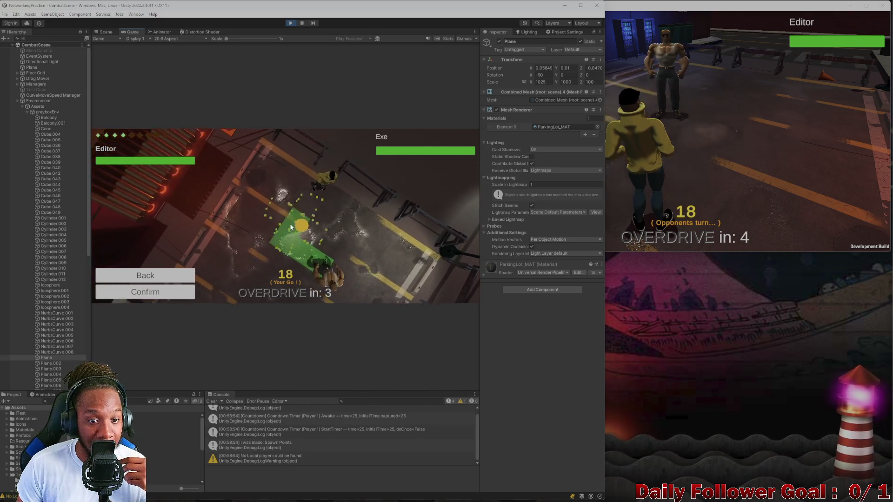
click(181, 291)
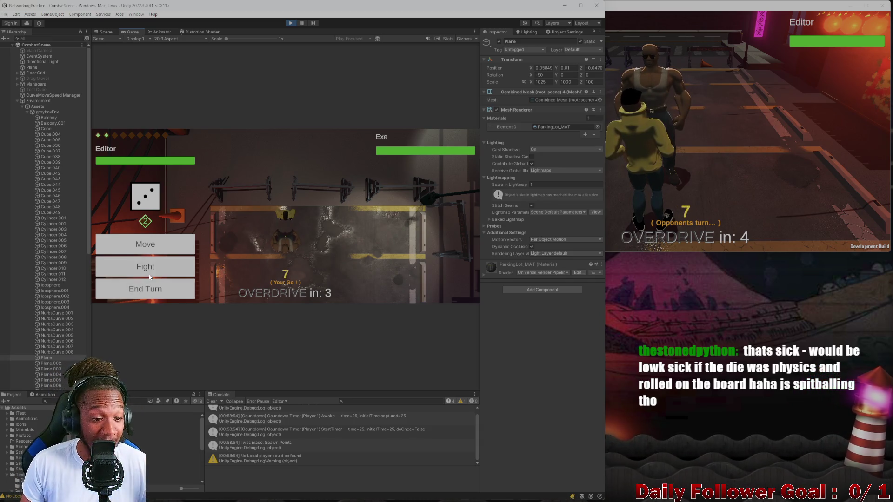
click(490, 136)
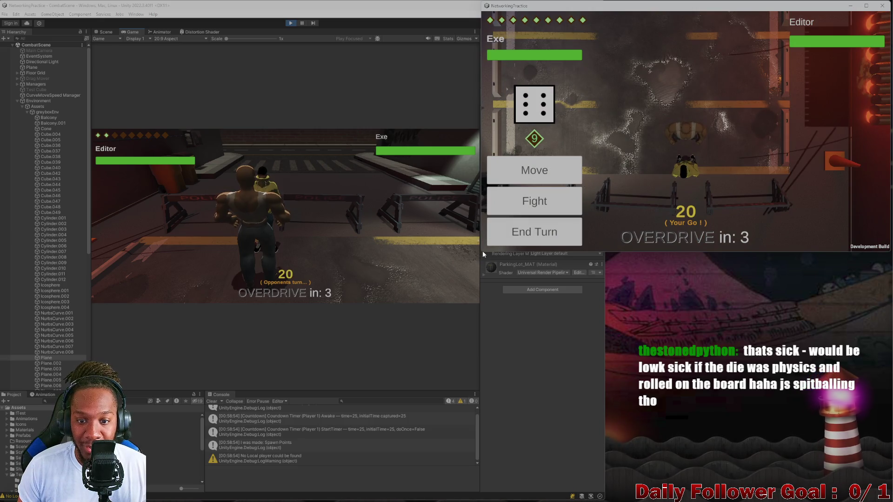
drag(481, 252, 132, 382)
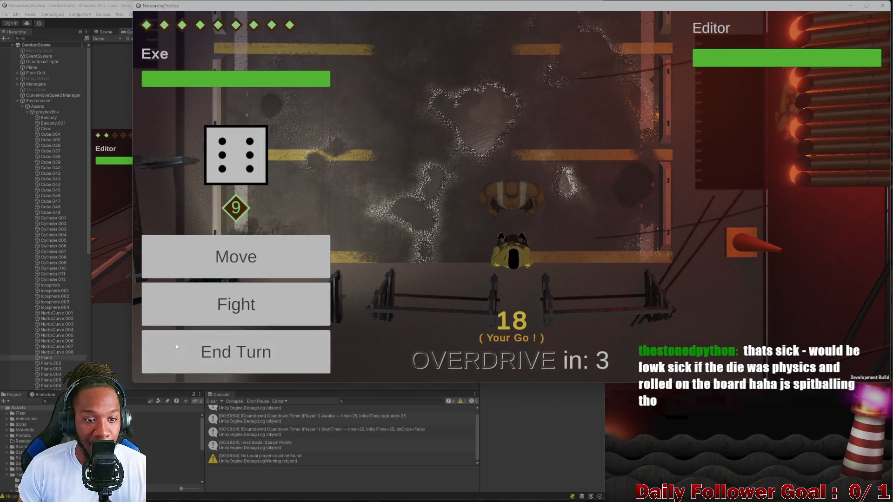
Use the Haste fight action and then a second fight action for the Exe player.
click(254, 312)
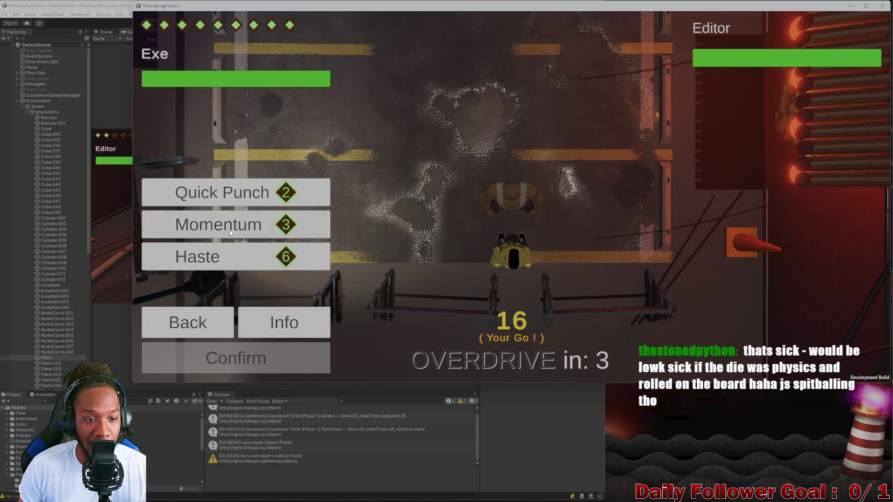
click(283, 360)
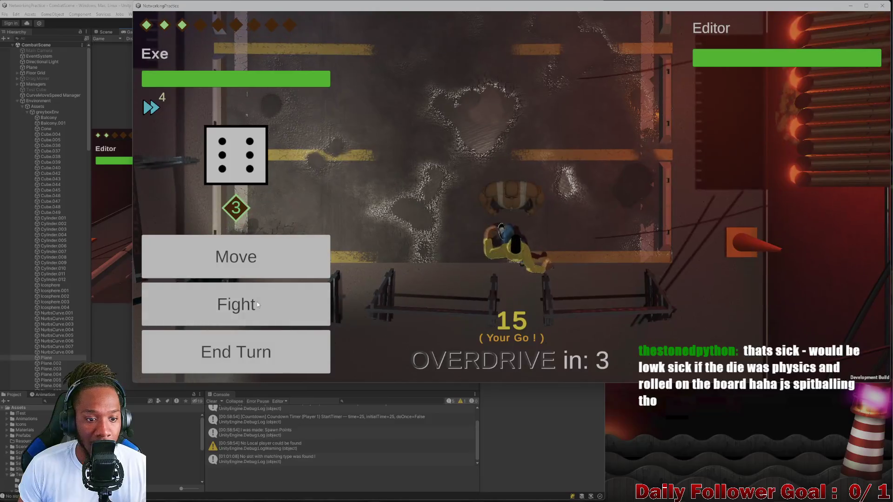
click(257, 303)
click(266, 361)
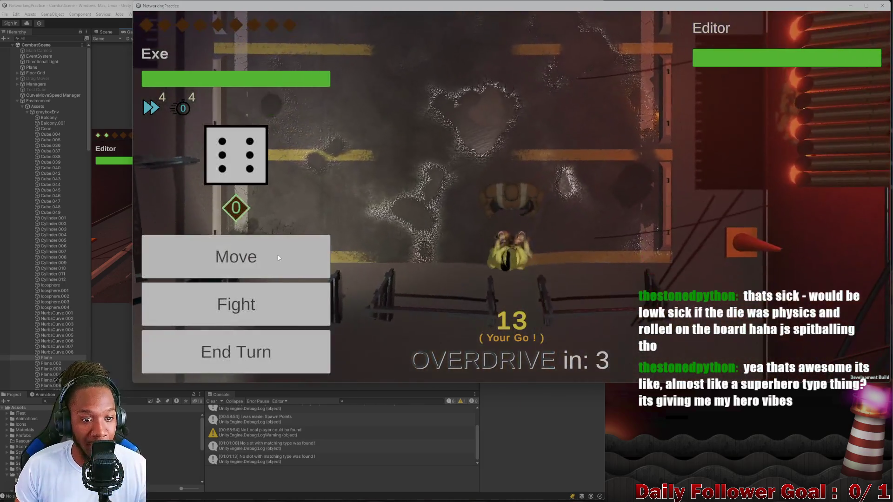
Move the Exe fighter further left, end its turn, and shrink the build window to the top right.
click(277, 255)
key(a)
key(a)
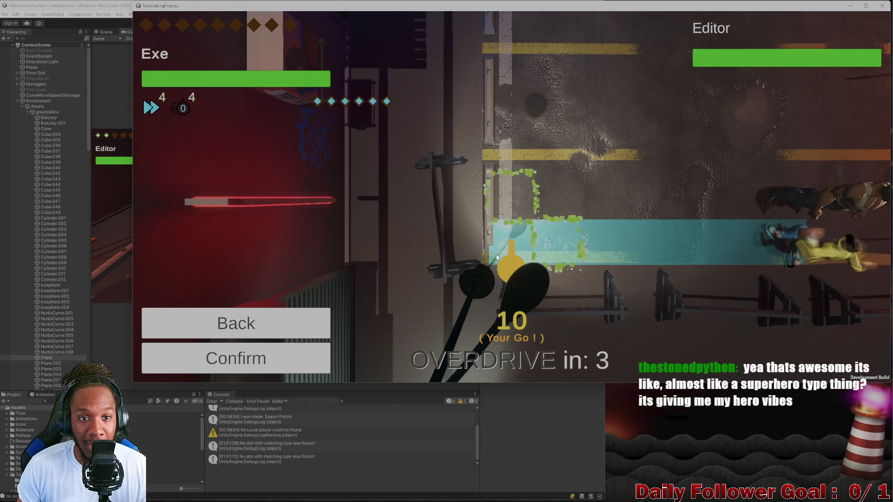
click(274, 359)
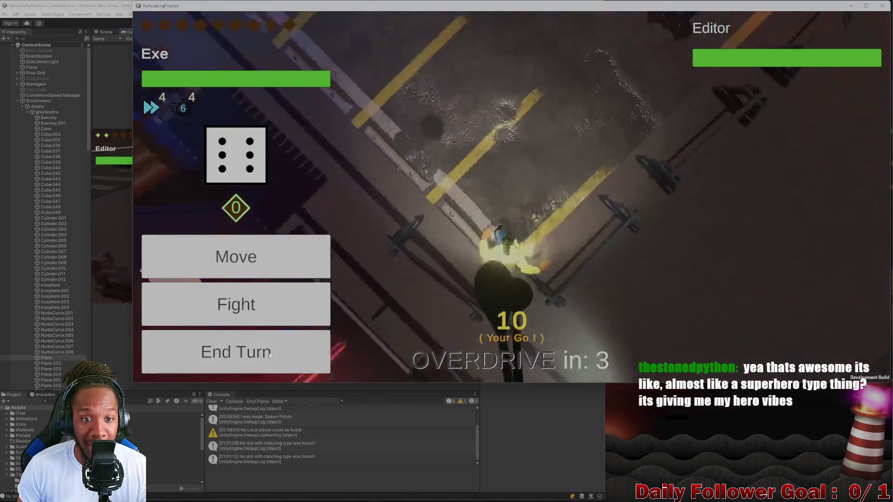
click(256, 355)
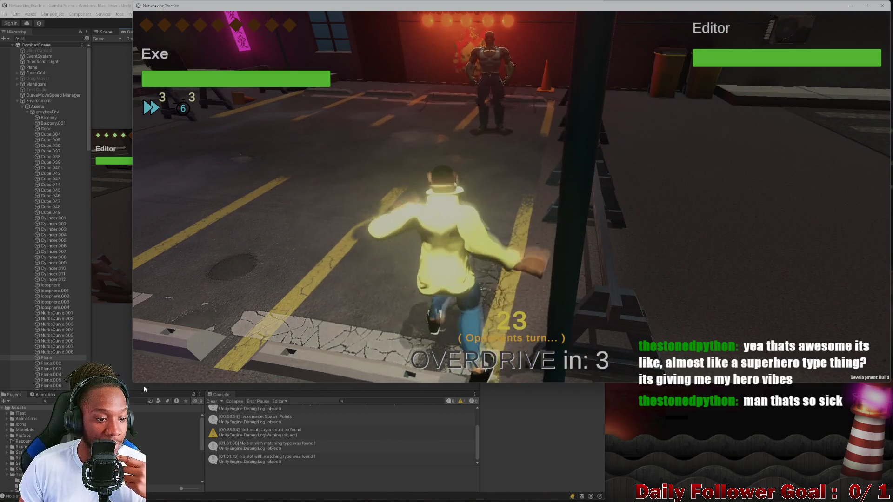
mouse_move(133, 384)
mouse_down()
mouse_move(350, 304)
mouse_move(541, 256)
mouse_move(581, 219)
mouse_move(604, 212)
mouse_up()
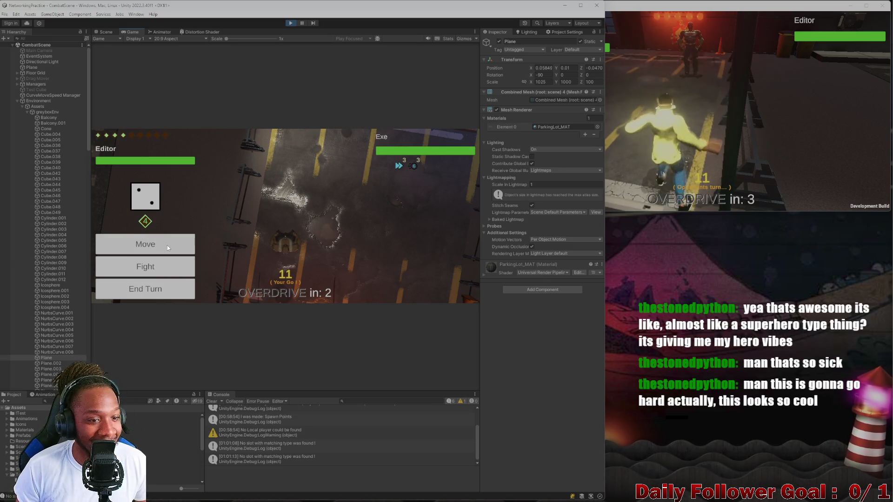
Re-plot and confirm a move left of The Brawn, end Editor's turn, and bring the build forward.
click(167, 245)
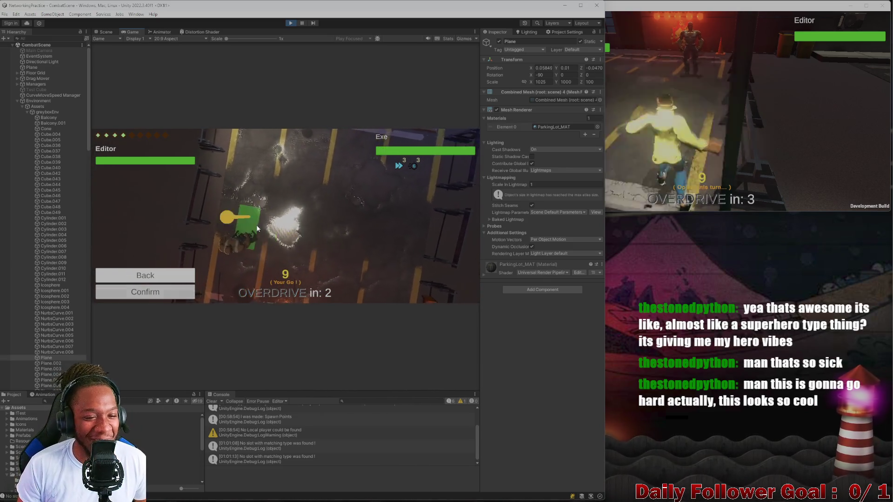
click(264, 224)
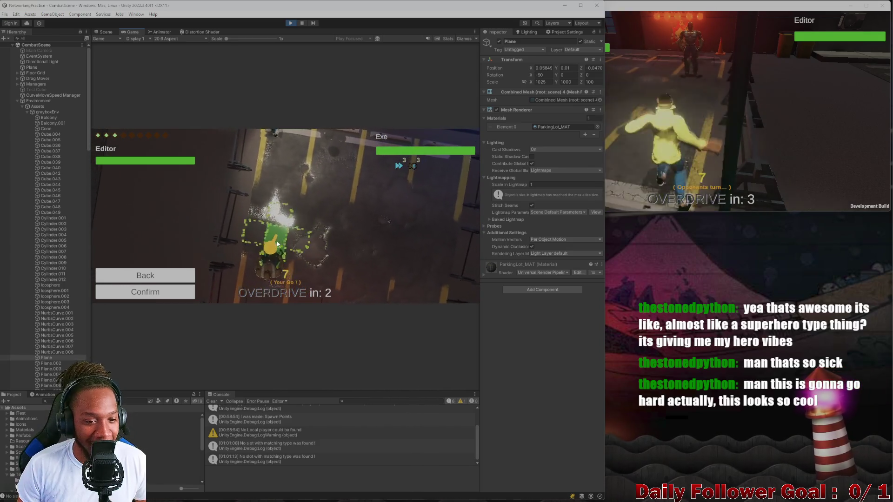
click(283, 238)
click(222, 238)
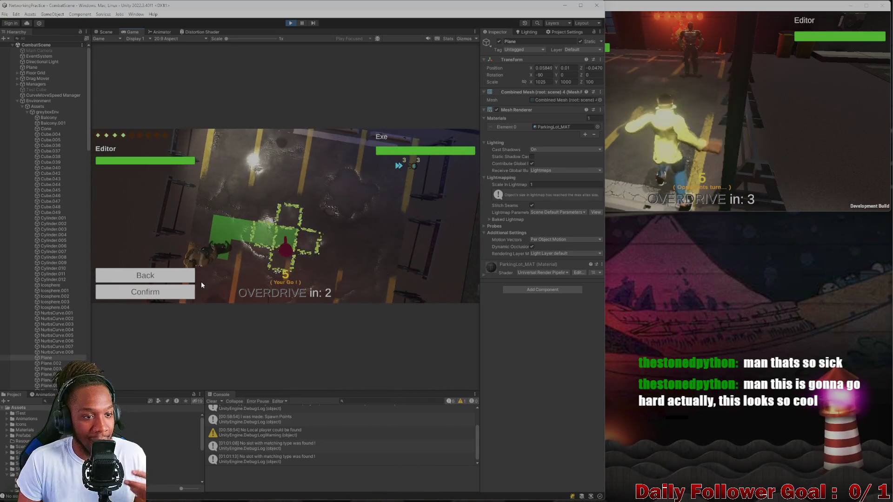
click(182, 291)
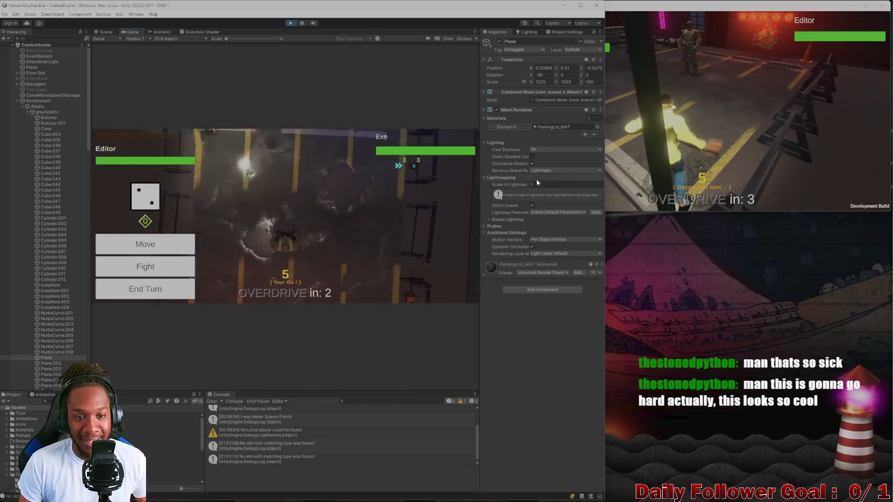
click(170, 292)
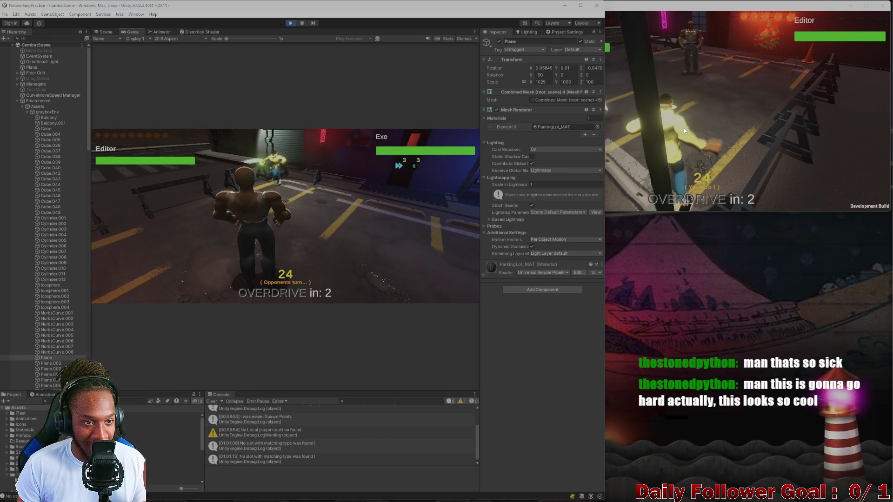
click(744, 135)
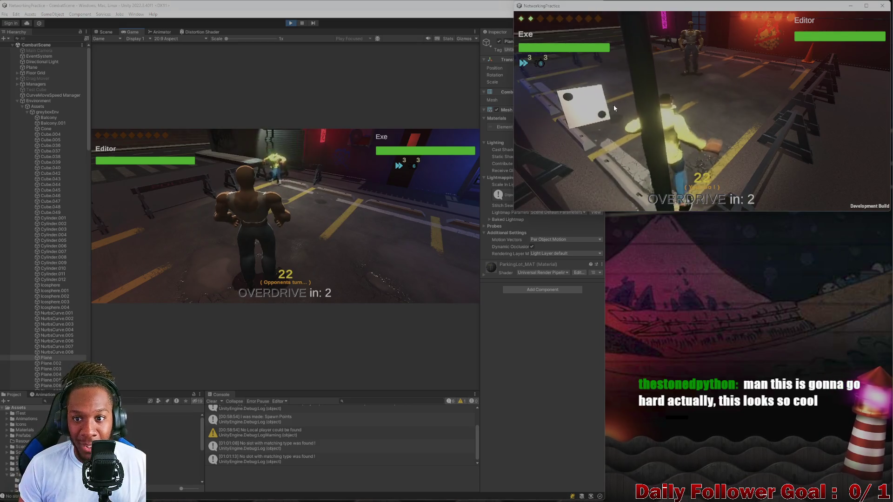
Enlarge the build window at the top left and confirm a first move for Exe.
mouse_move(738, 11)
mouse_down()
mouse_move(466, 79)
mouse_move(438, 49)
mouse_move(242, 29)
mouse_move(233, 11)
mouse_up()
mouse_move(381, 212)
mouse_down()
mouse_move(604, 315)
mouse_move(725, 428)
mouse_move(698, 408)
mouse_up()
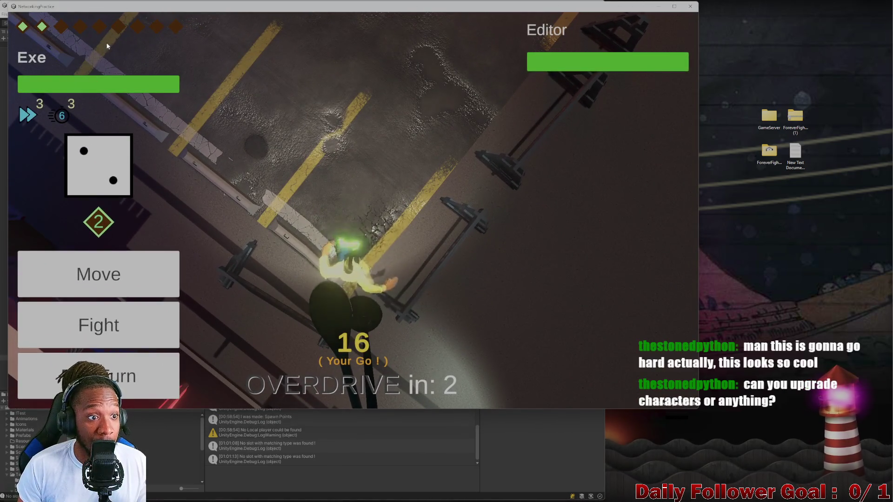
click(117, 283)
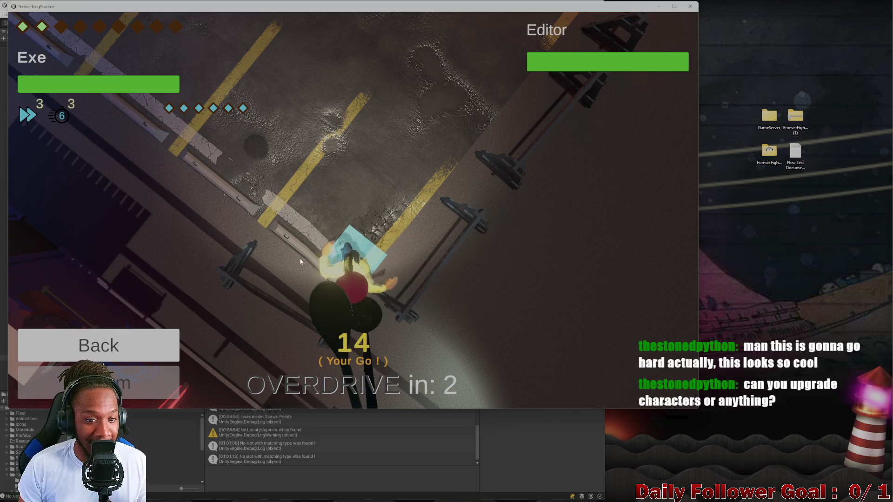
mouse_move(354, 271)
mouse_down()
mouse_move(240, 119)
mouse_move(399, 295)
mouse_move(189, 185)
mouse_move(208, 244)
mouse_up()
click(144, 385)
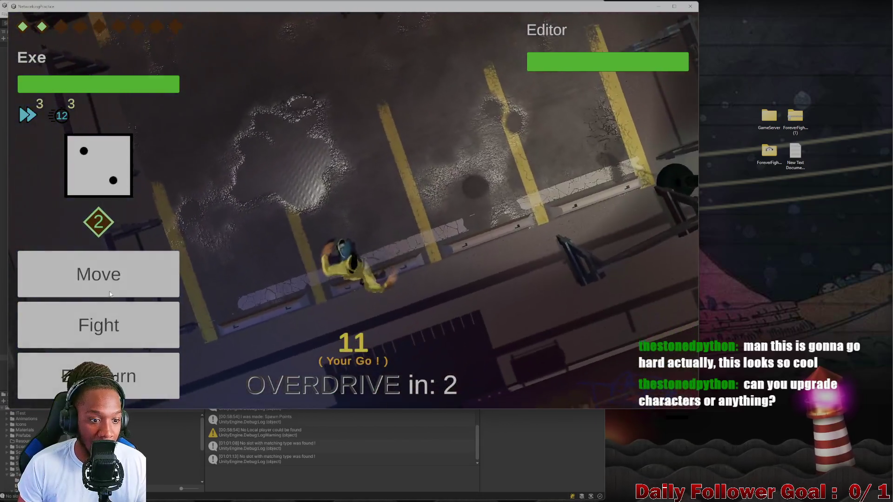
Confirm a second Exe move along the green path, then end Exe's turn.
click(98, 274)
mouse_move(349, 261)
mouse_down()
mouse_move(239, 328)
mouse_move(237, 317)
mouse_up()
click(169, 379)
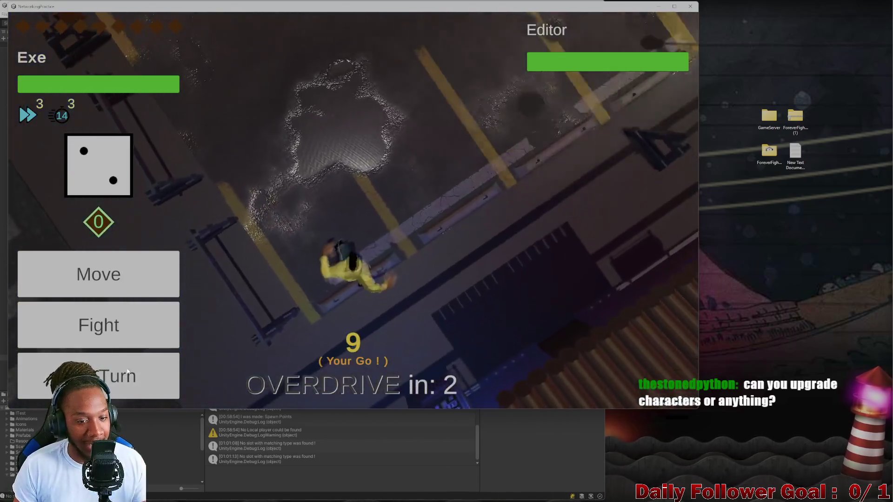
click(169, 379)
Shrink the build window to the top right and end the Editor player's turn in Unity.
drag(300, 7, 501, 27)
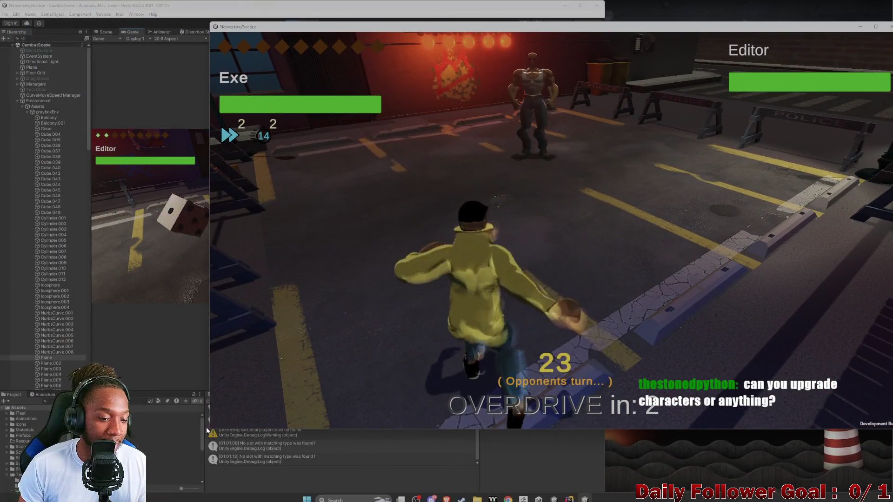
mouse_move(210, 428)
mouse_down()
mouse_move(490, 302)
mouse_move(548, 225)
mouse_move(544, 244)
mouse_up()
mouse_move(659, 35)
mouse_down()
mouse_move(638, 35)
mouse_move(647, 19)
mouse_up()
click(142, 234)
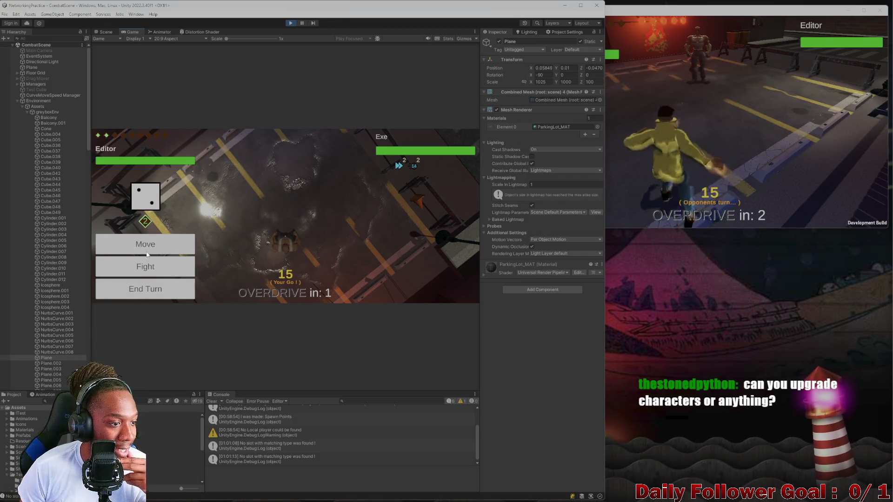
click(161, 294)
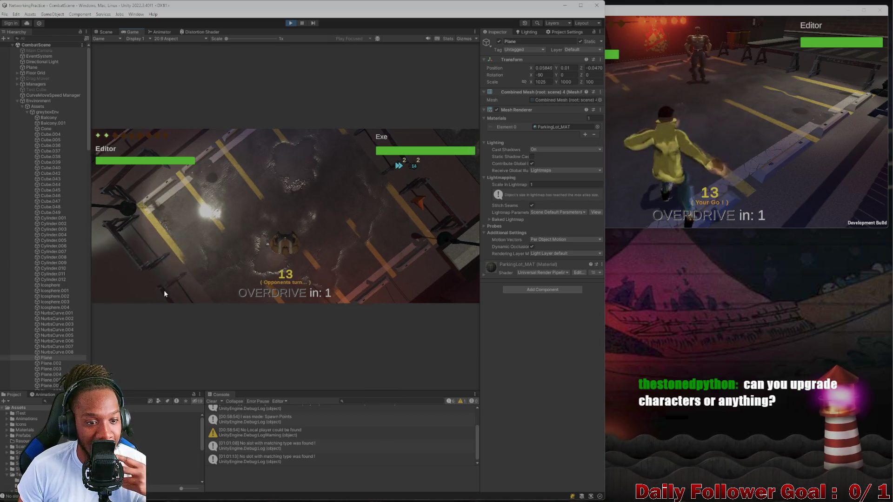
click(683, 174)
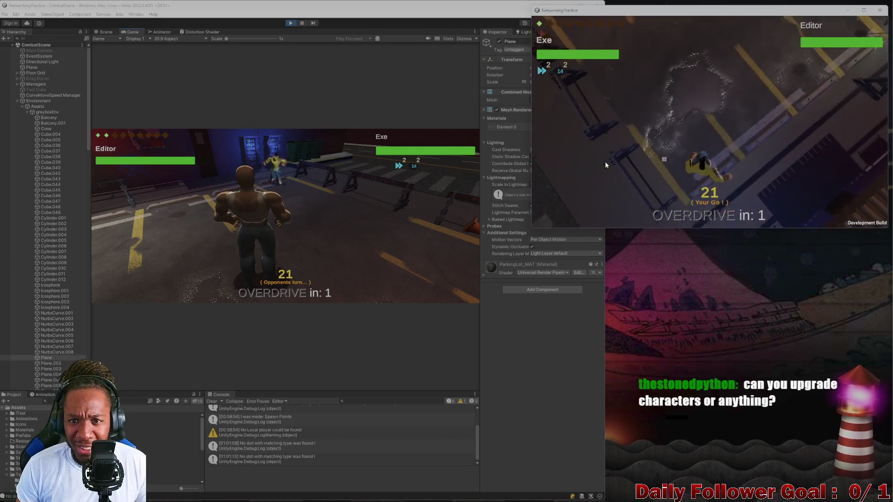
Advance Exe two steps with W, confirm the move, and end its turn.
click(599, 154)
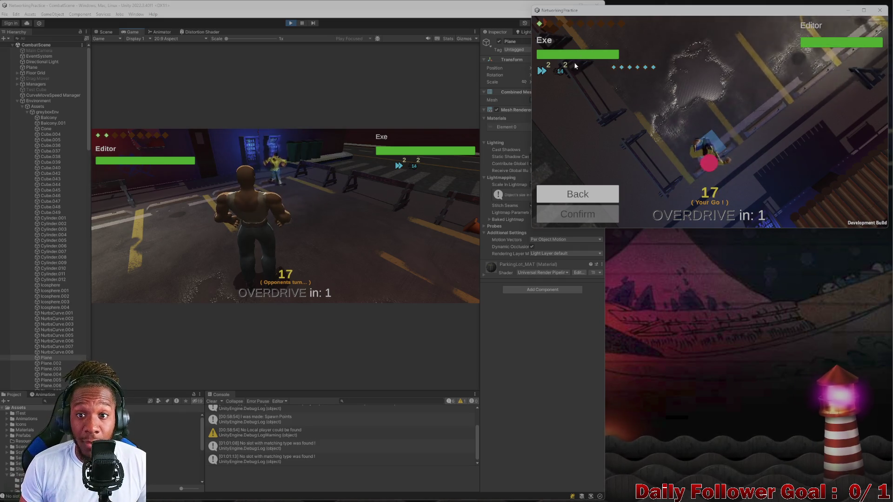
key(w)
key(w)
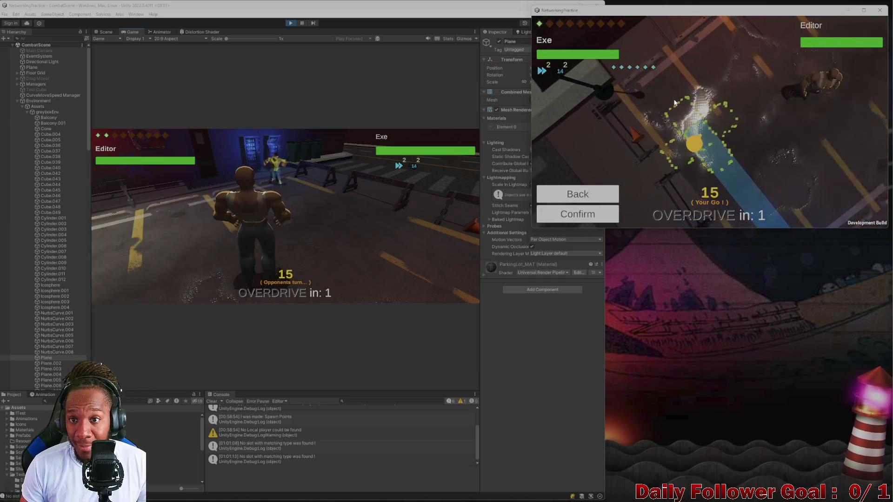
click(586, 217)
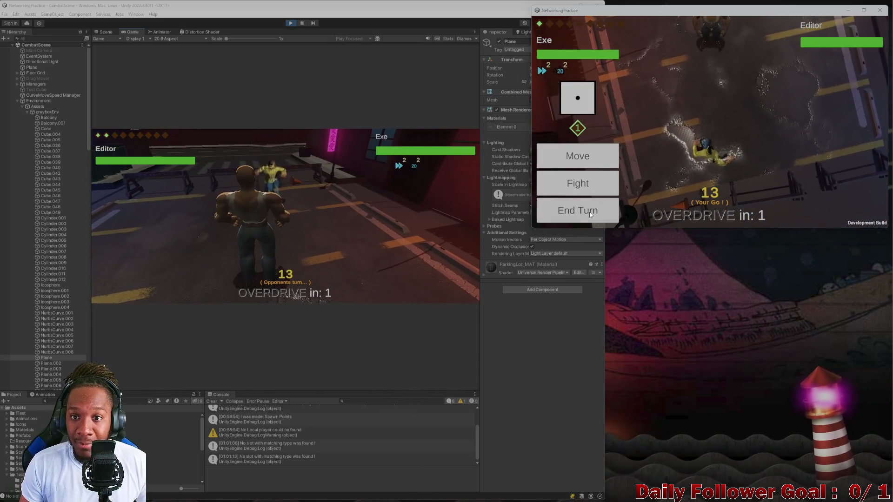
click(589, 211)
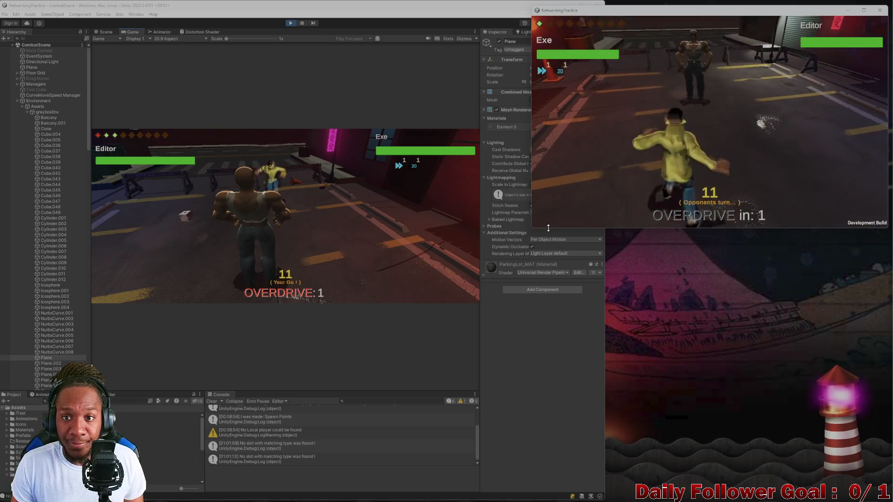
click(195, 248)
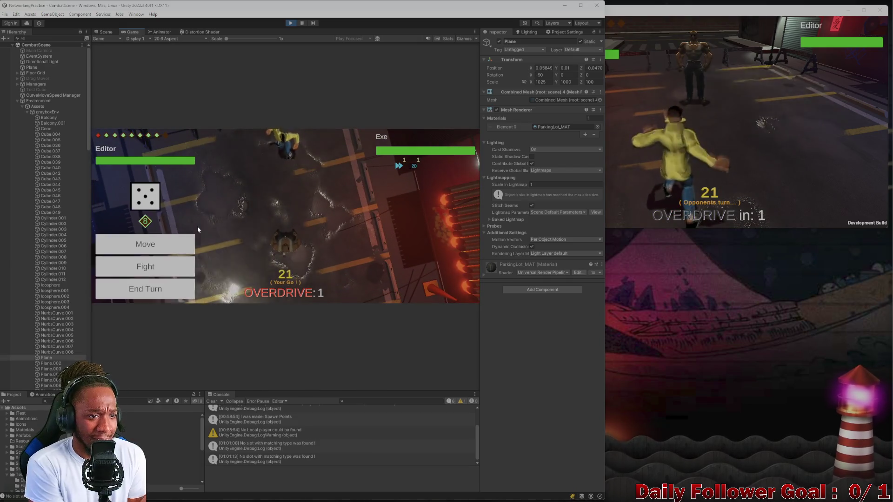
Have the Editor's Brawn use the Ire fight attack, then end its turn.
click(164, 264)
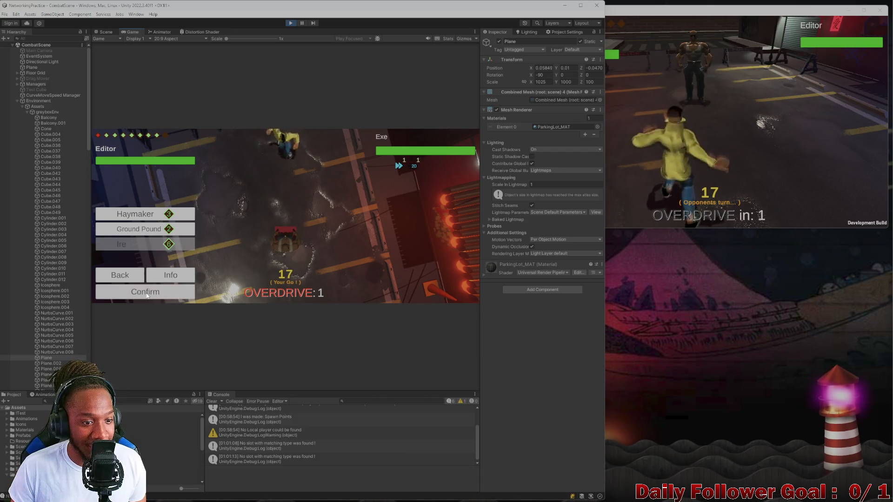
click(146, 293)
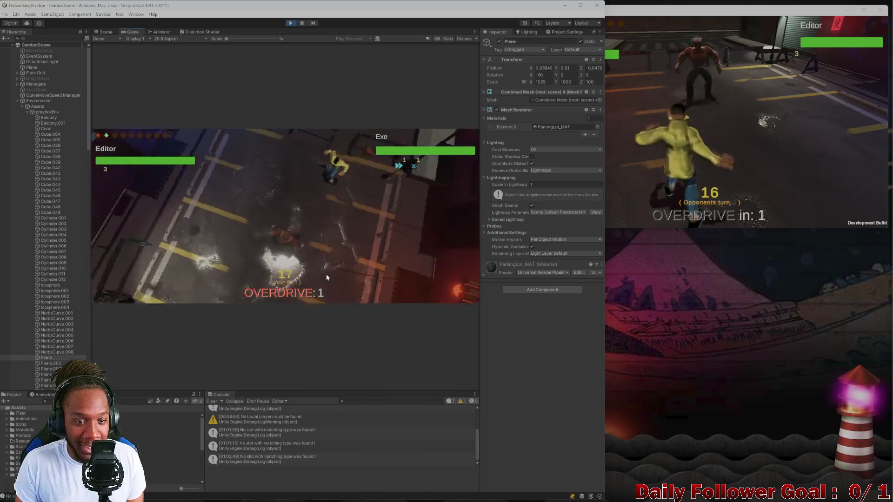
click(170, 278)
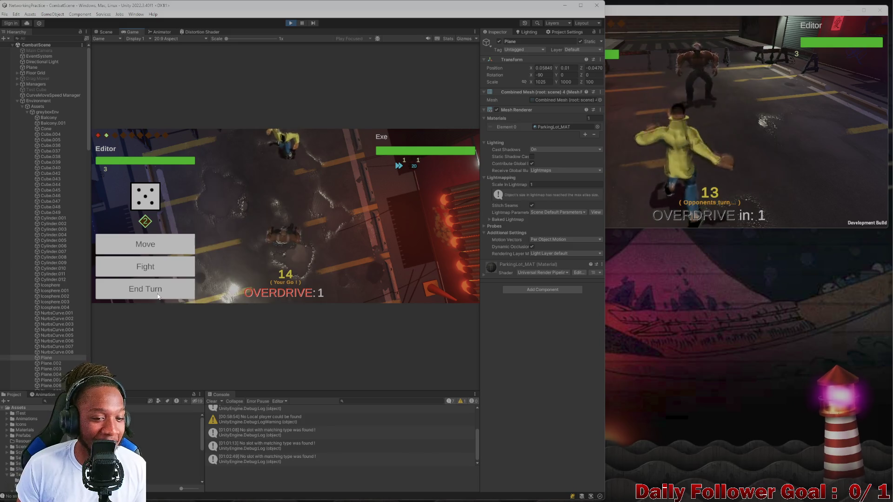
click(156, 290)
click(694, 185)
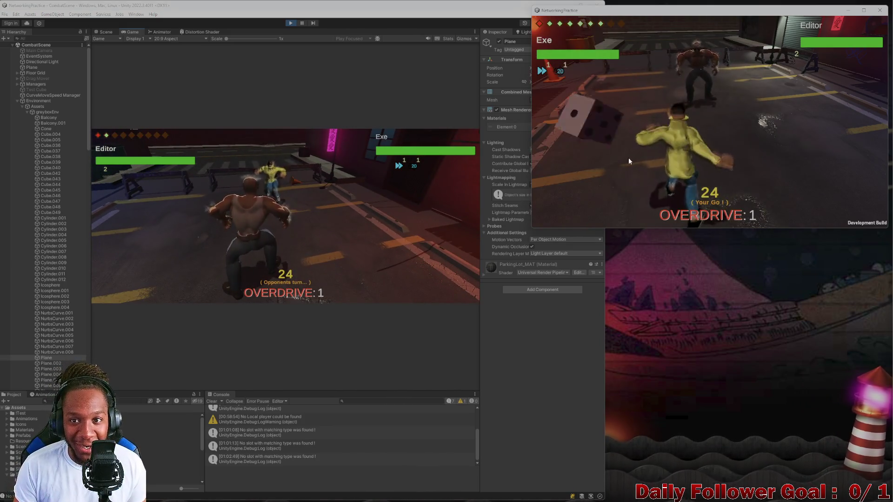
Enlarge the build window and move Exe twice to chosen destination tiles.
mouse_move(687, 11)
mouse_down()
mouse_move(375, 53)
mouse_move(204, 24)
mouse_move(183, 7)
mouse_up()
mouse_move(382, 227)
mouse_down()
mouse_move(578, 315)
mouse_move(698, 393)
mouse_move(687, 401)
mouse_up()
click(112, 269)
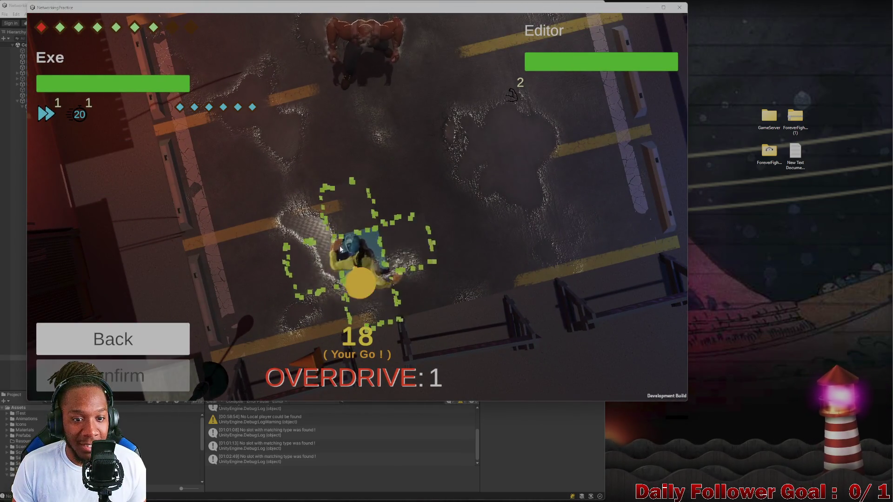
click(406, 163)
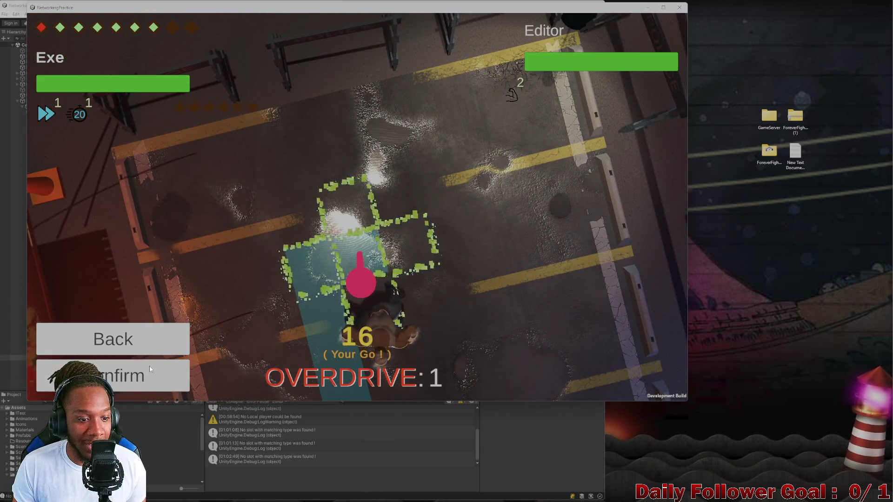
click(157, 375)
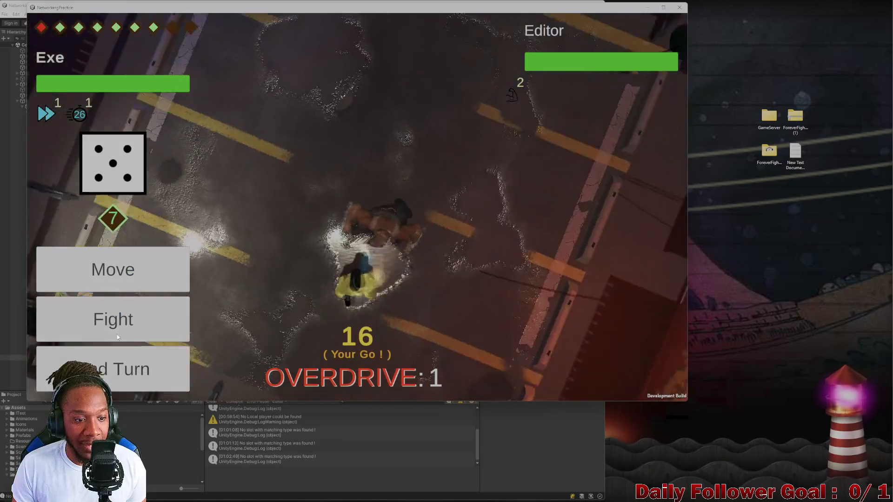
click(139, 267)
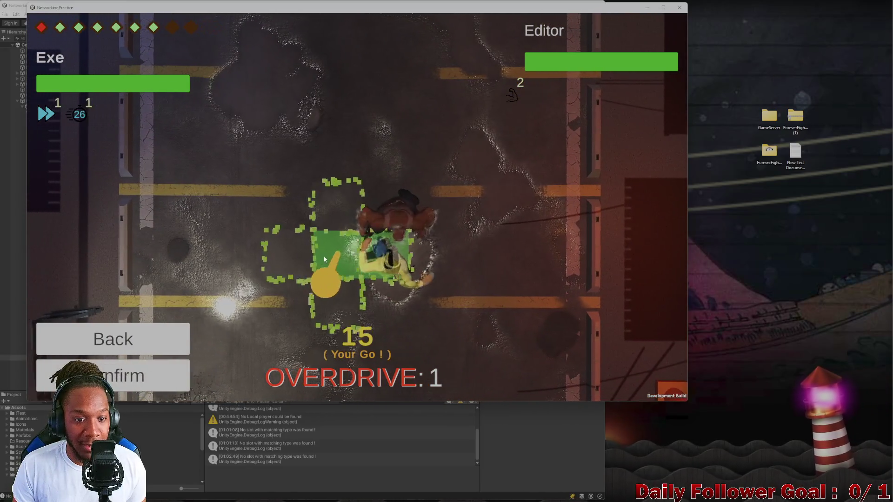
click(376, 235)
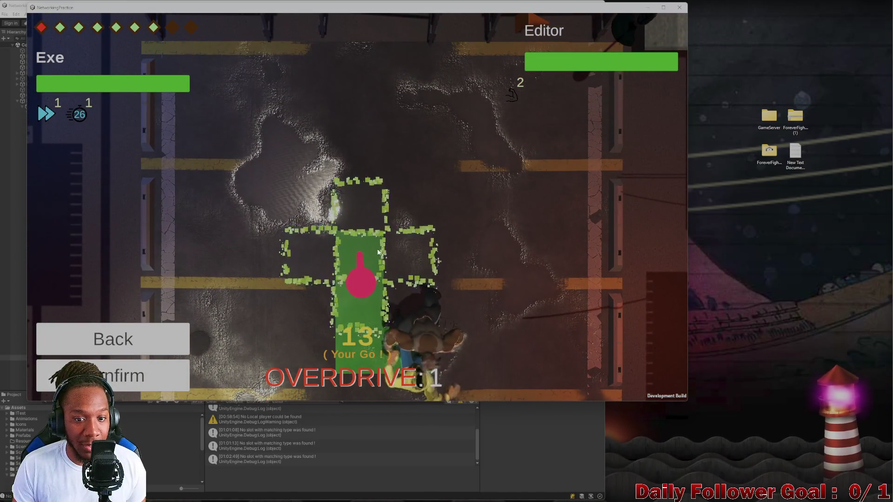
click(145, 375)
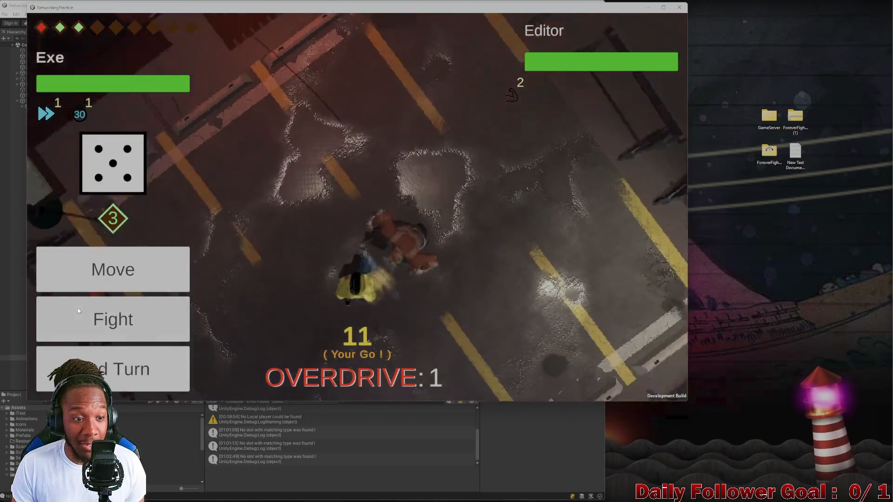
Attack the Editor fighter, cutting its health roughly in half, and end Exe's turn.
click(79, 311)
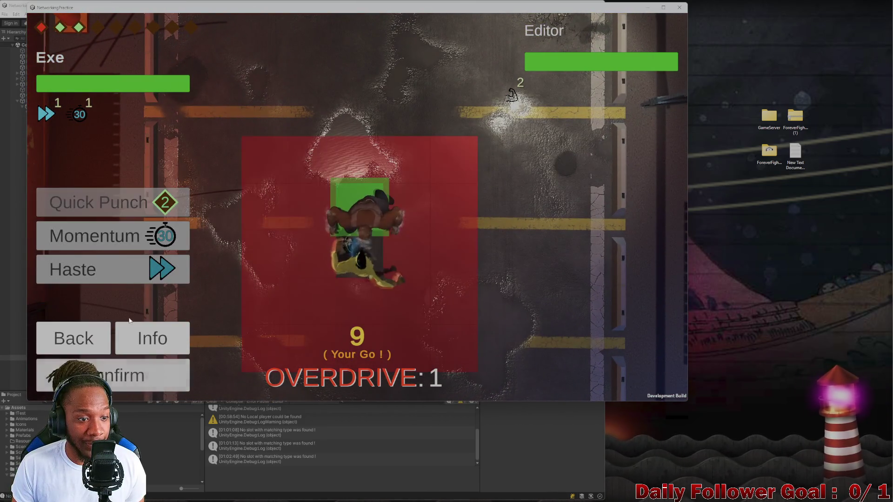
click(128, 386)
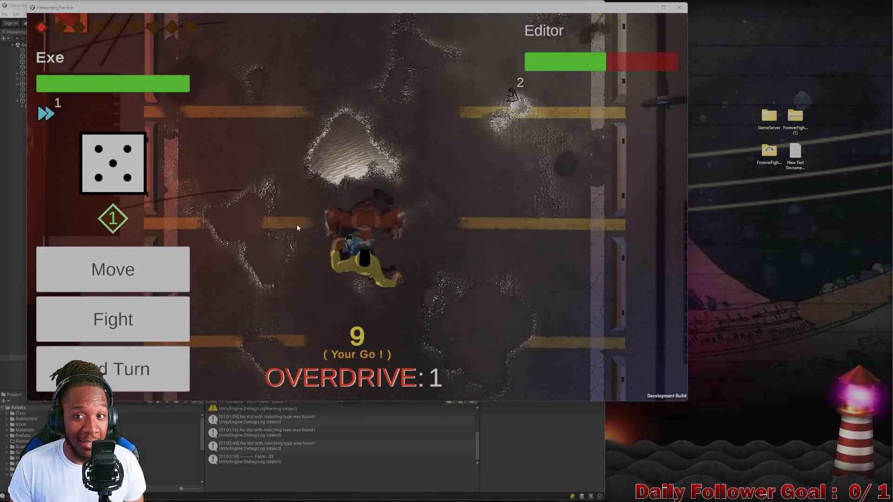
click(129, 379)
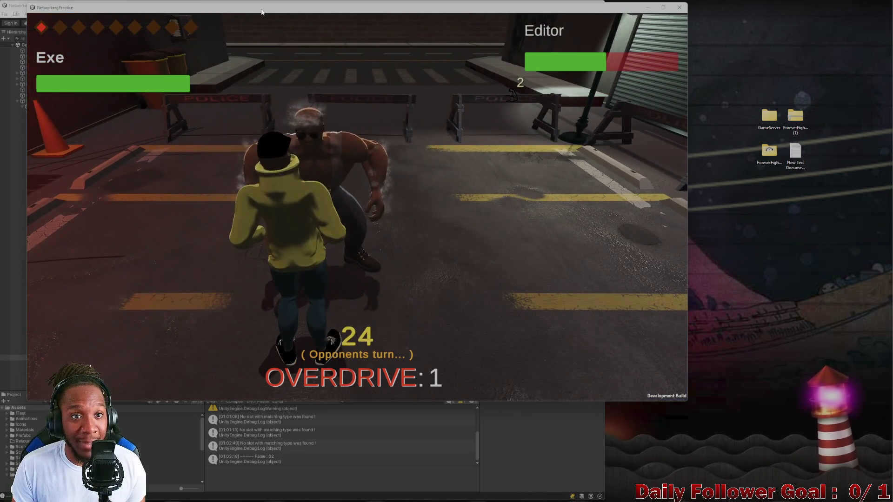
mouse_move(261, 11)
mouse_down()
mouse_move(521, 62)
mouse_move(423, 33)
mouse_up()
Shrink the build window to the top right and maximize the Game view.
mouse_move(193, 424)
mouse_down()
mouse_move(484, 299)
mouse_move(493, 229)
mouse_move(478, 223)
mouse_up()
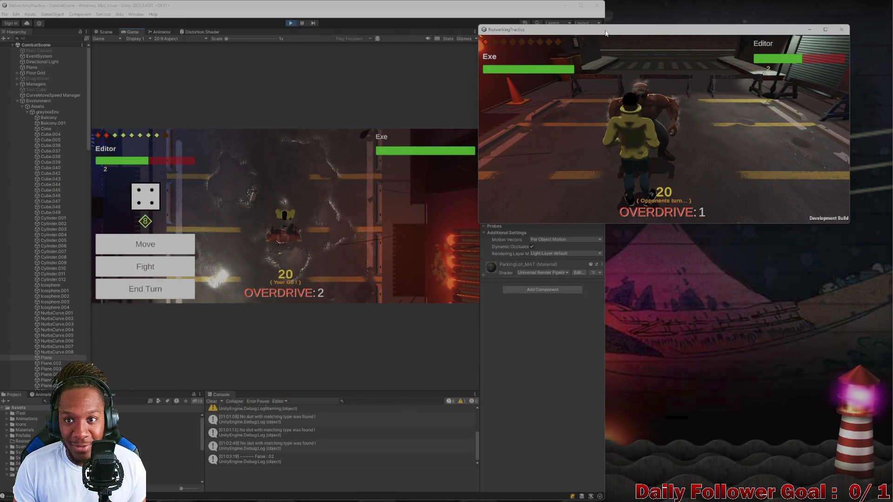
drag(606, 33, 640, 11)
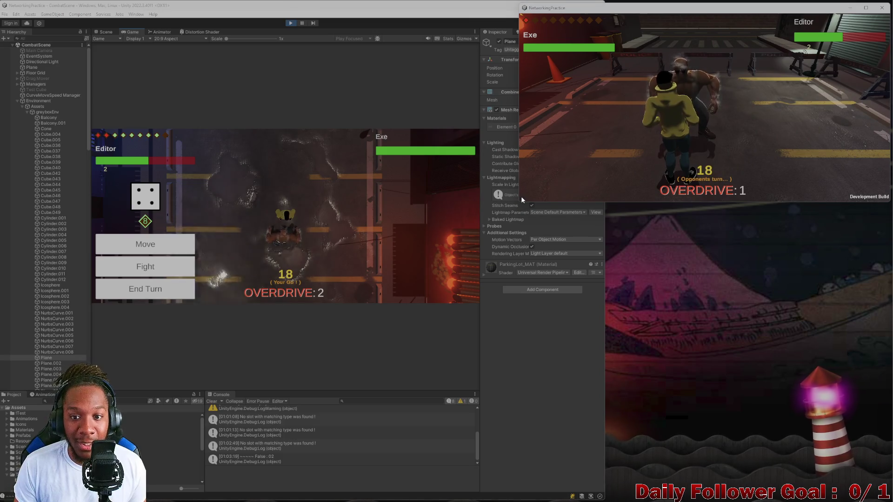
drag(521, 200, 515, 225)
click(475, 31)
click(496, 58)
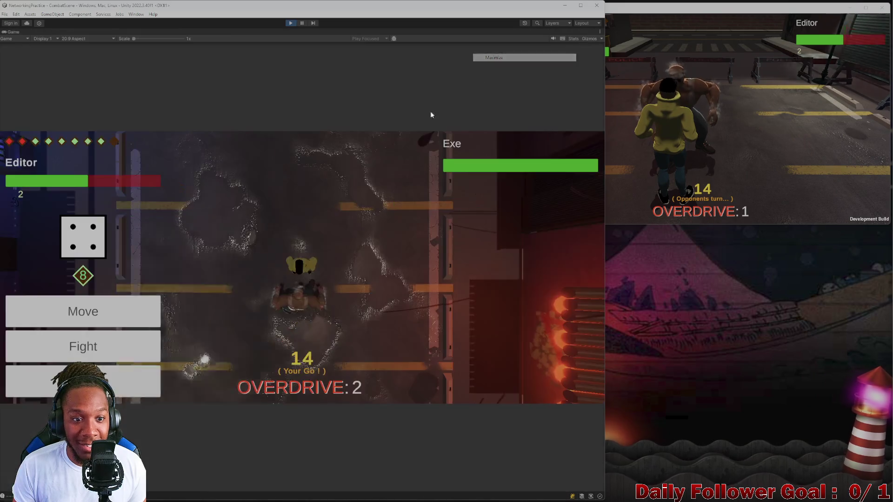
Hit Exe with the Editor fighter's Ground Pound attack for 15 damage.
click(100, 353)
click(80, 285)
click(327, 330)
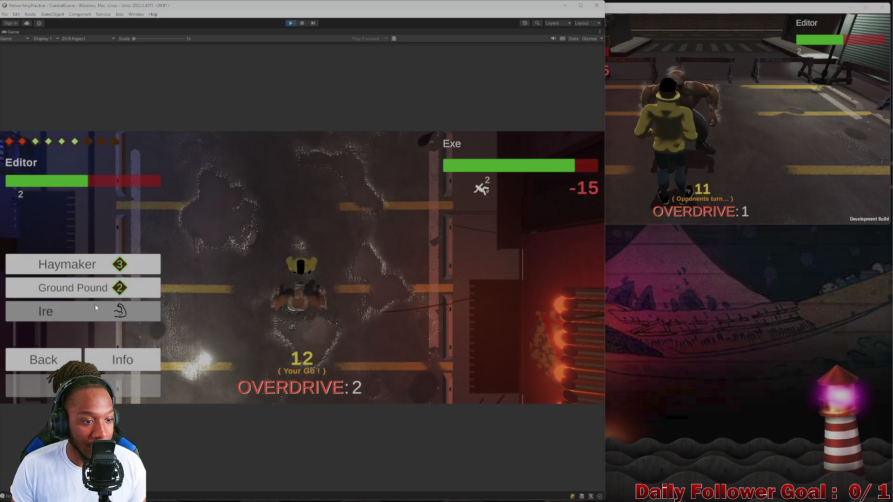
click(93, 288)
click(121, 385)
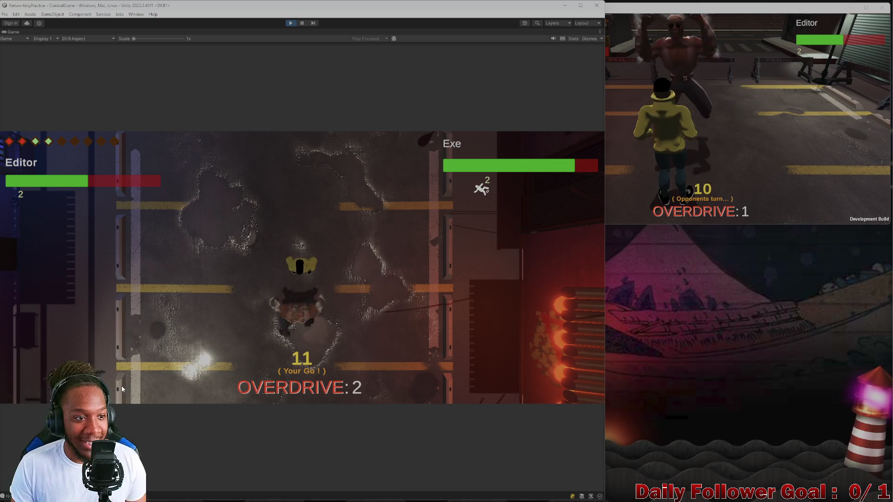
Follow with a 25-damage Haymaker on Exe and end the Editor's turn.
click(107, 346)
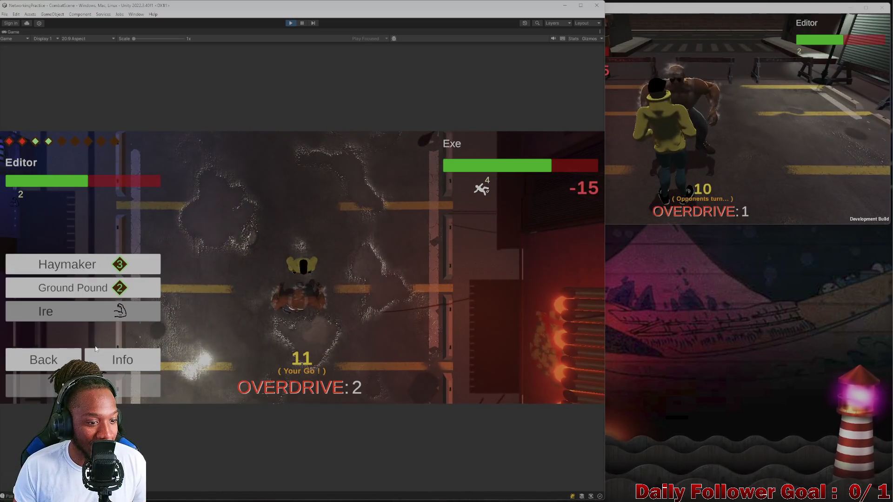
click(93, 296)
click(98, 268)
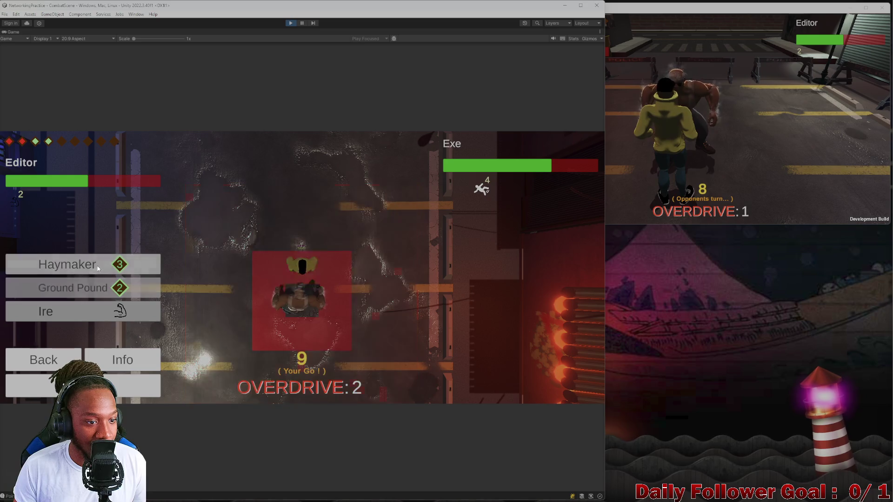
click(301, 266)
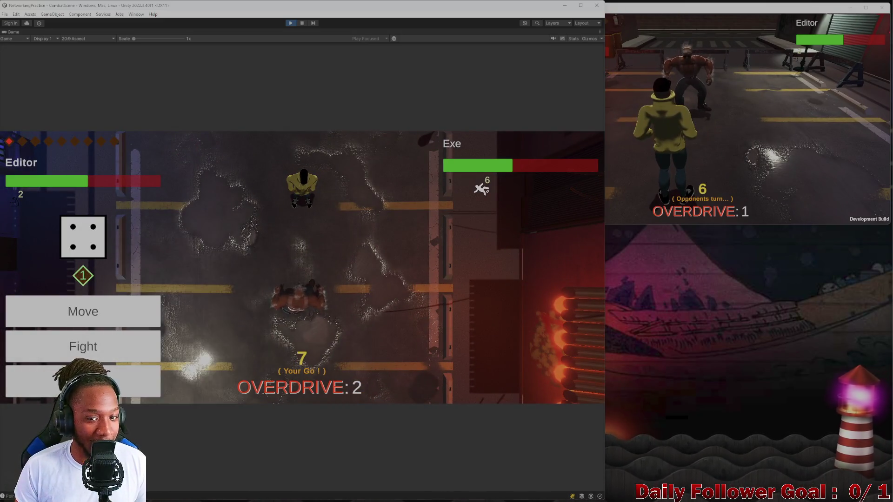
click(109, 392)
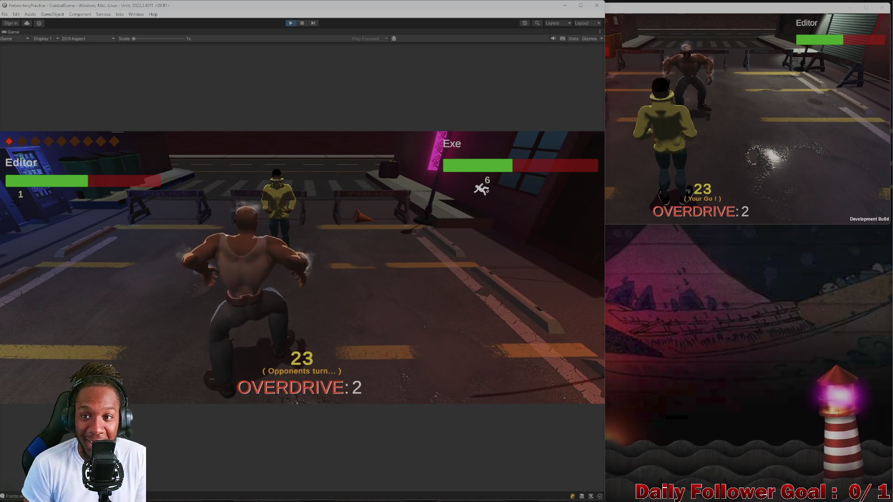
click(654, 143)
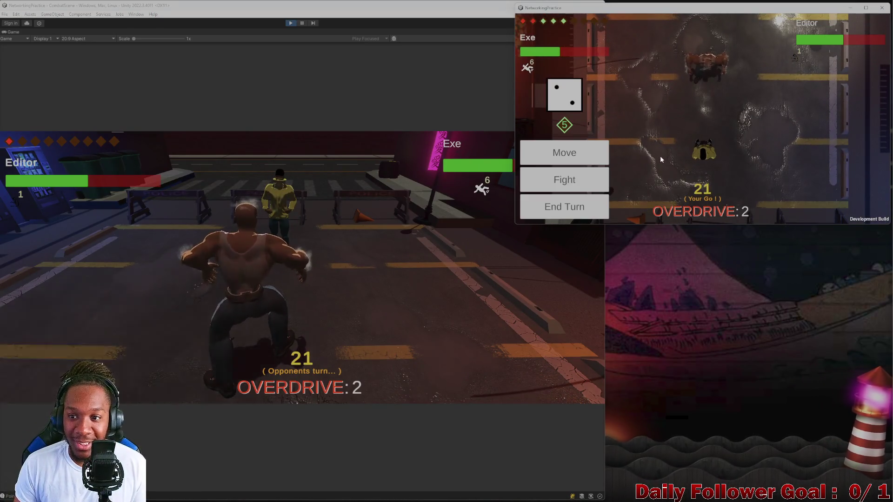
Start an Exe move, then close the NetworkingPractice build window.
click(565, 156)
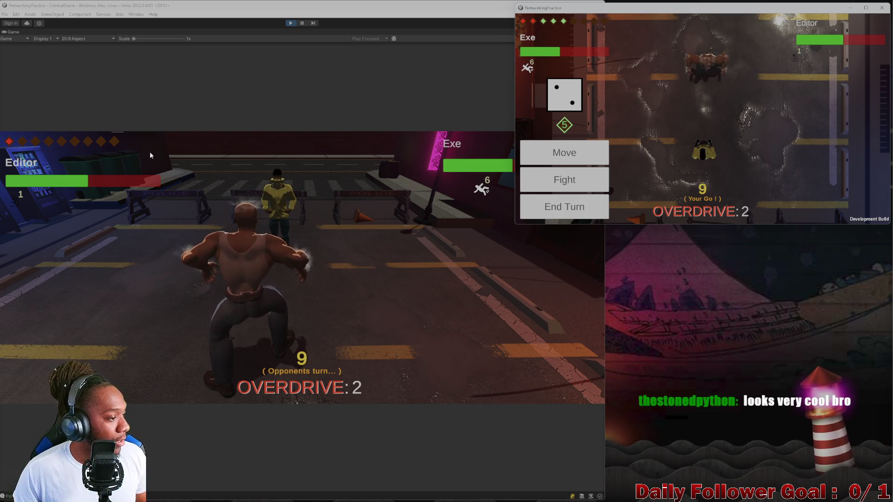
click(881, 8)
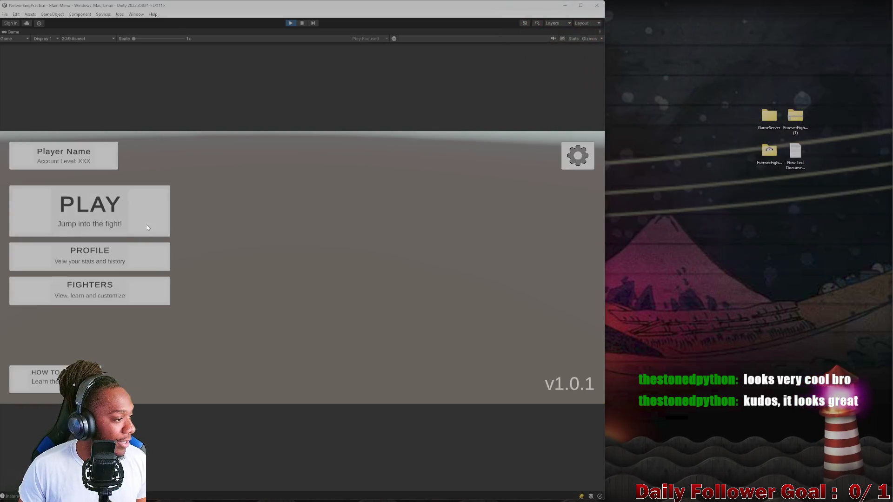
Stop Play mode and clear the Console log.
click(291, 23)
mouse_move(350, 10)
mouse_down()
mouse_move(398, 56)
mouse_move(525, 4)
mouse_move(567, 1)
mouse_up()
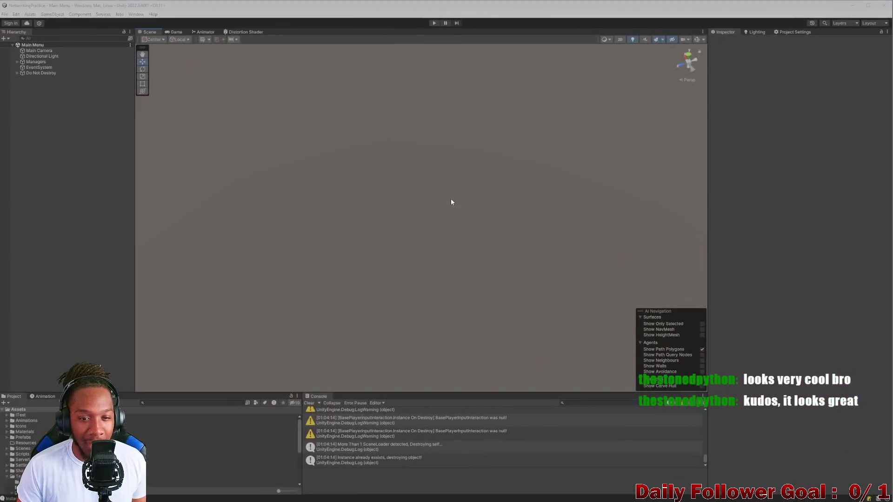
click(309, 403)
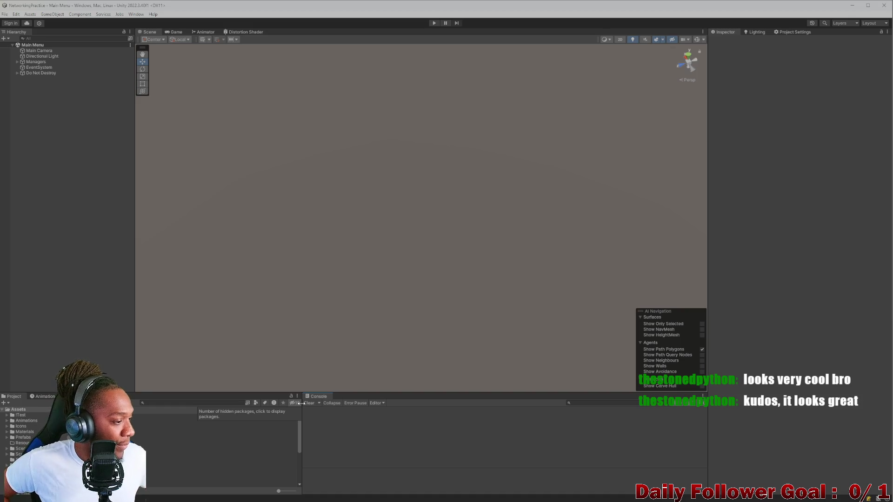